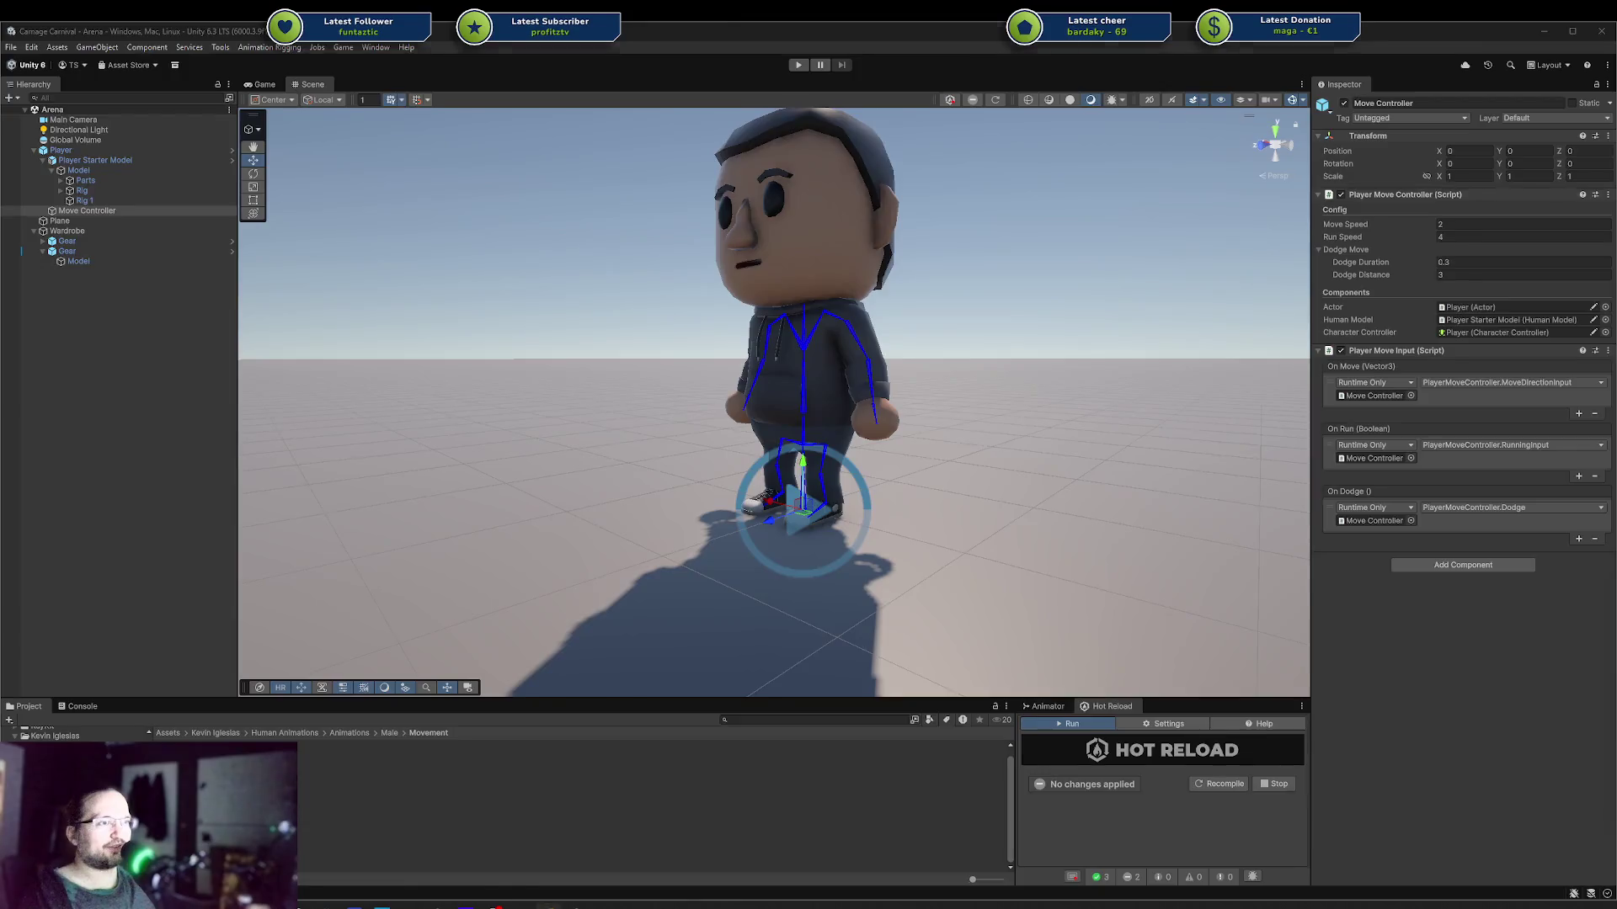
Step: Switch from Unity to Rider to view the DodgeAnimation.cs code
key(alt+Tab)
Step: Read through the IsPlaying property, the PlayAnimation method and the whole DodgeAnimation class body
drag(317, 787, 297, 361)
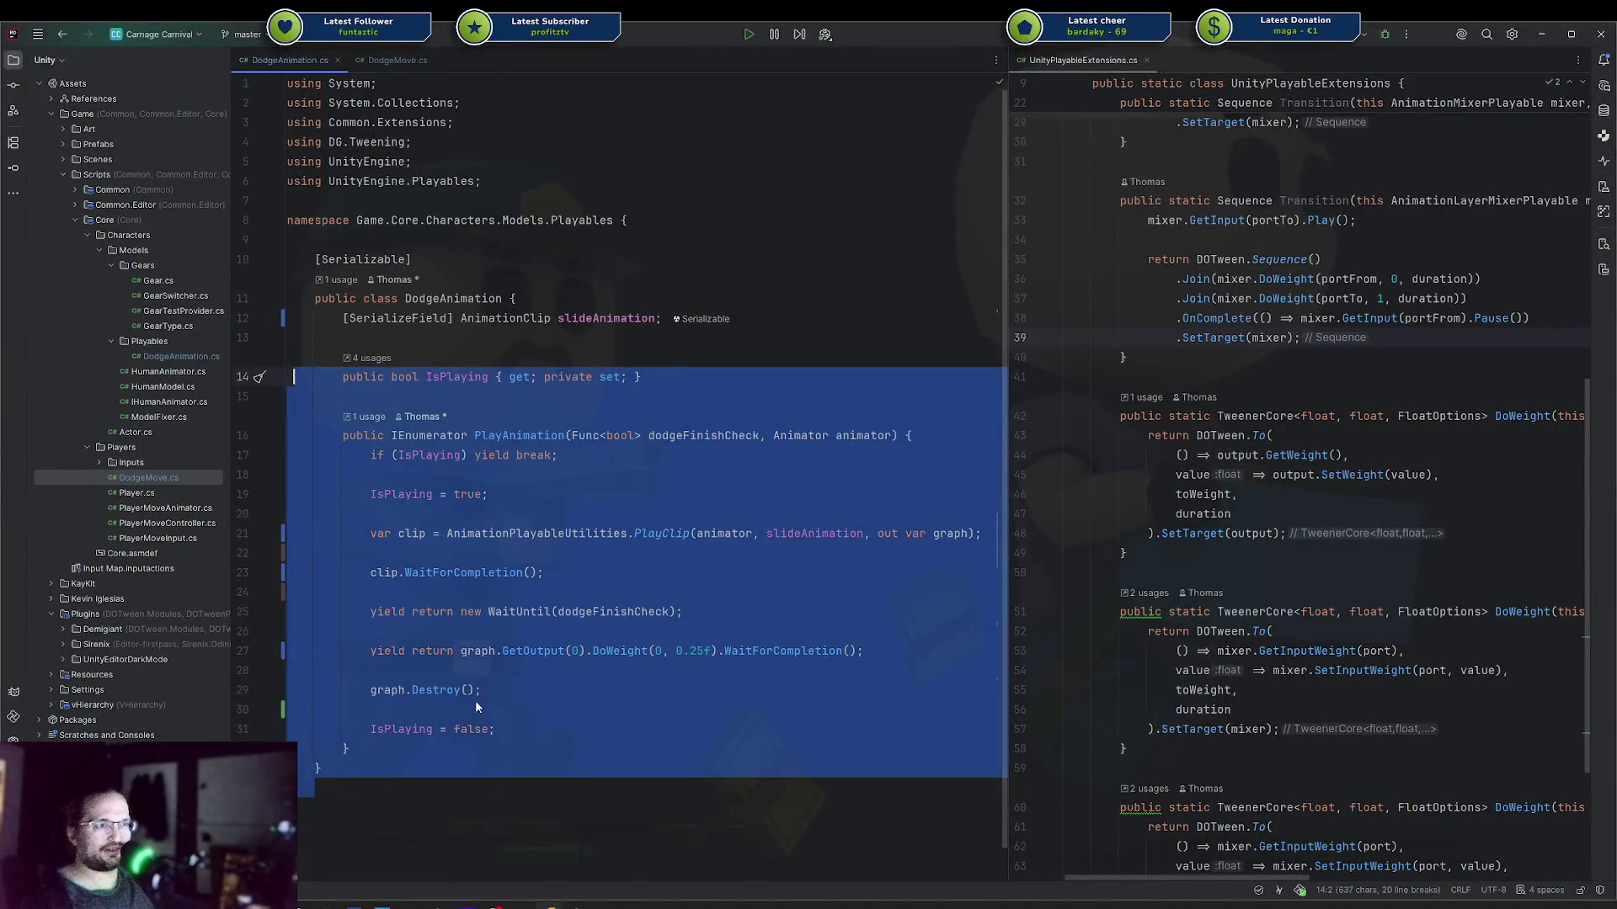
click(476, 703)
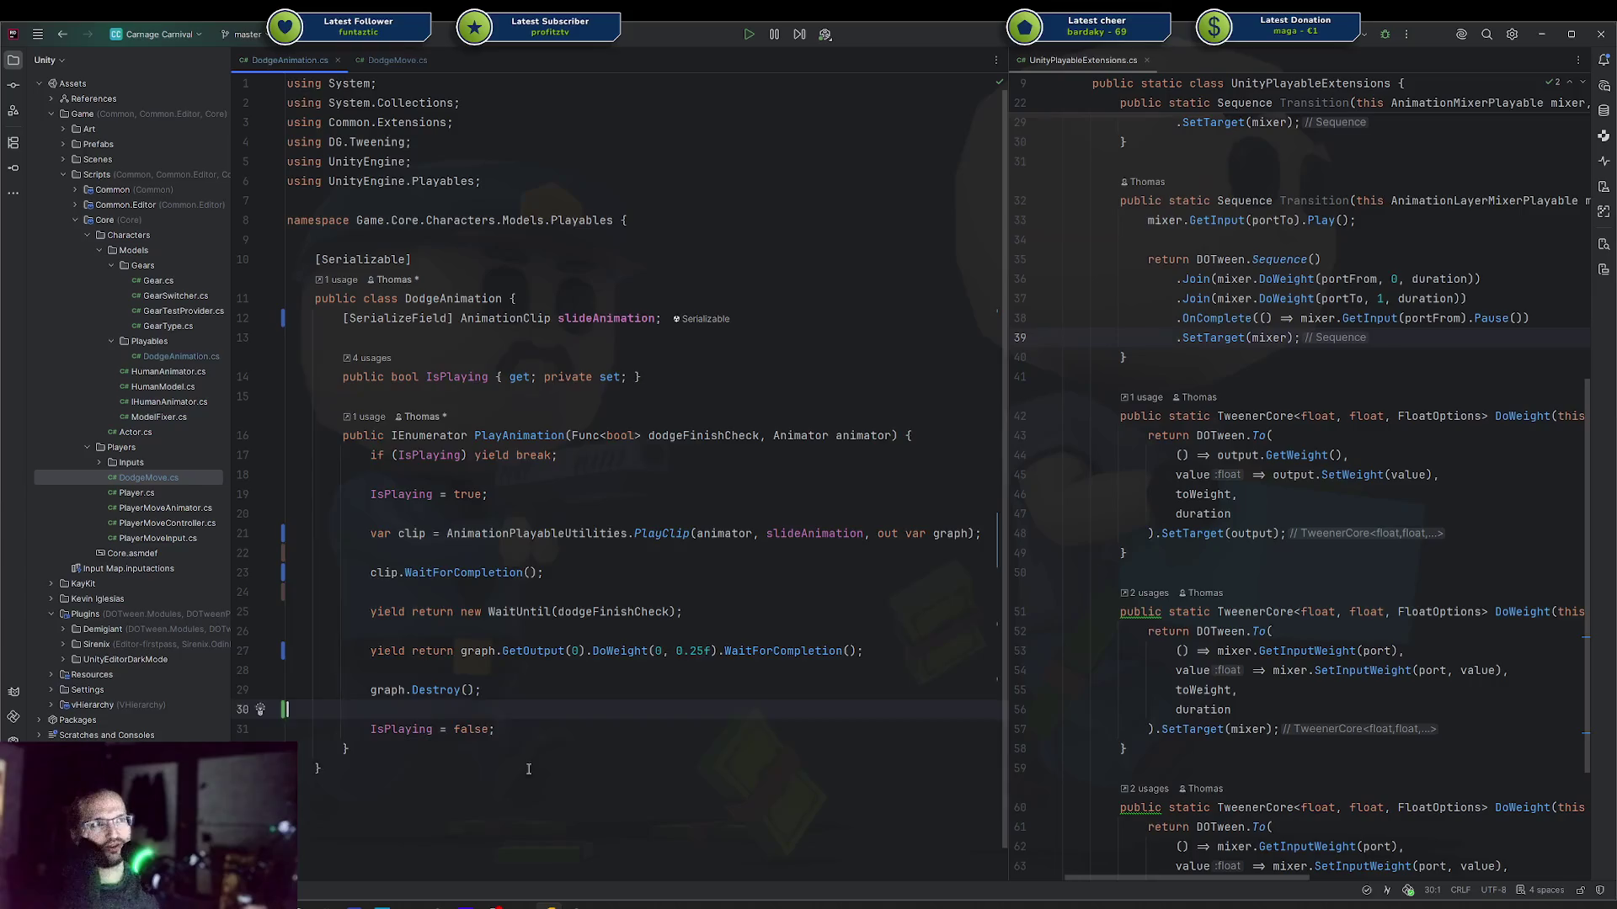
drag(529, 769, 338, 280)
mouse_move(461, 296)
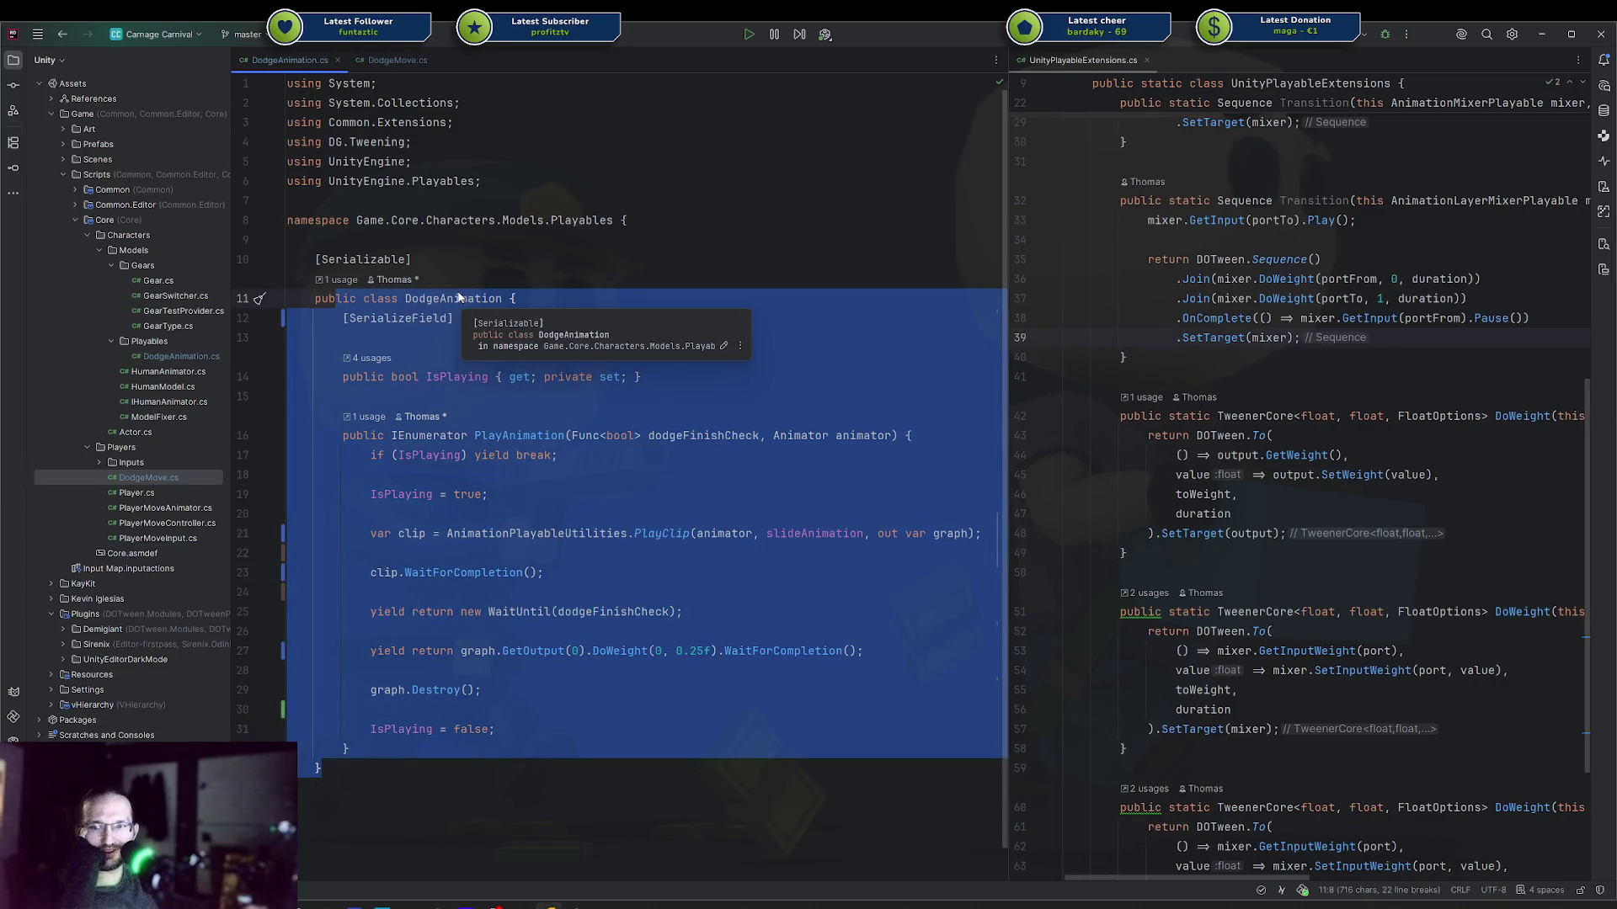
click(578, 262)
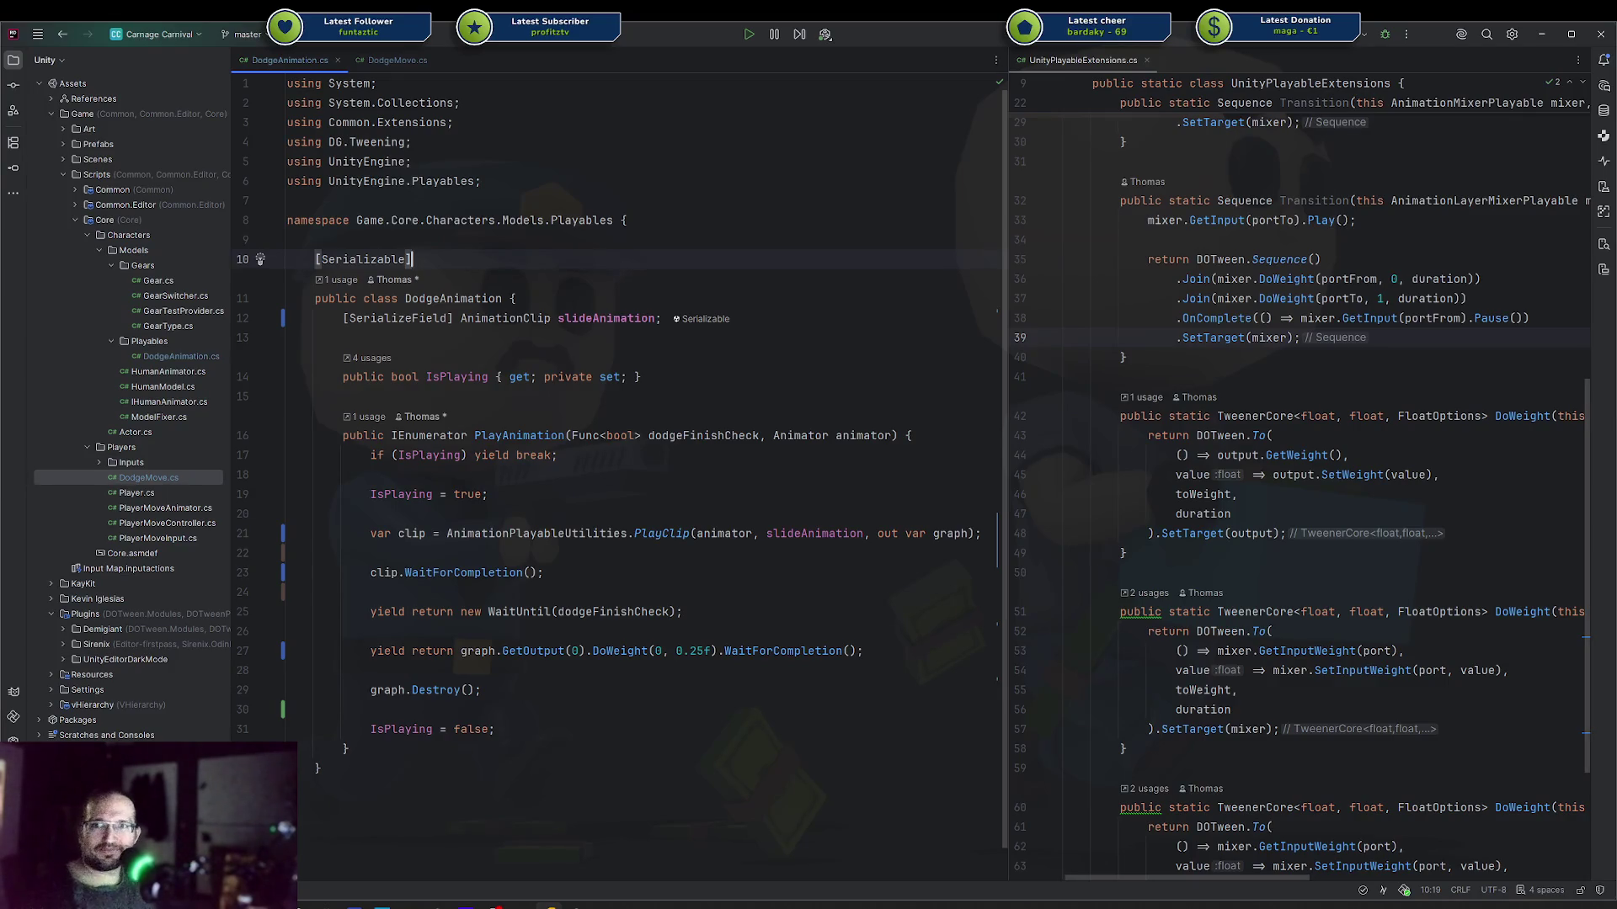
Step: Return to the Unity editor and start the game in Play mode
click(643, 377)
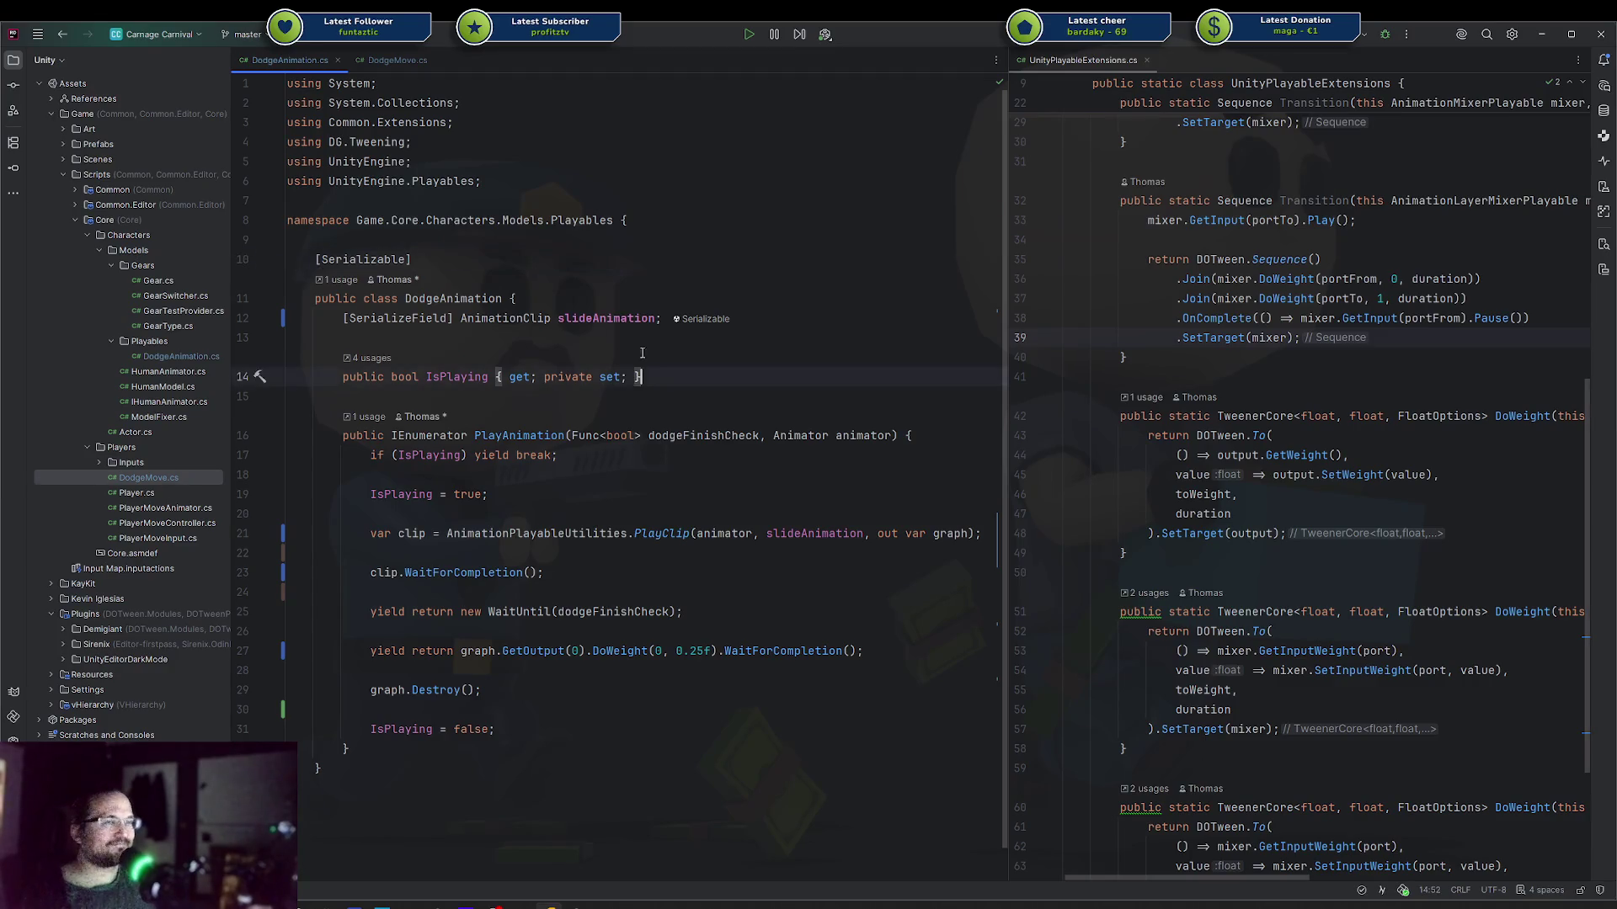
click(581, 903)
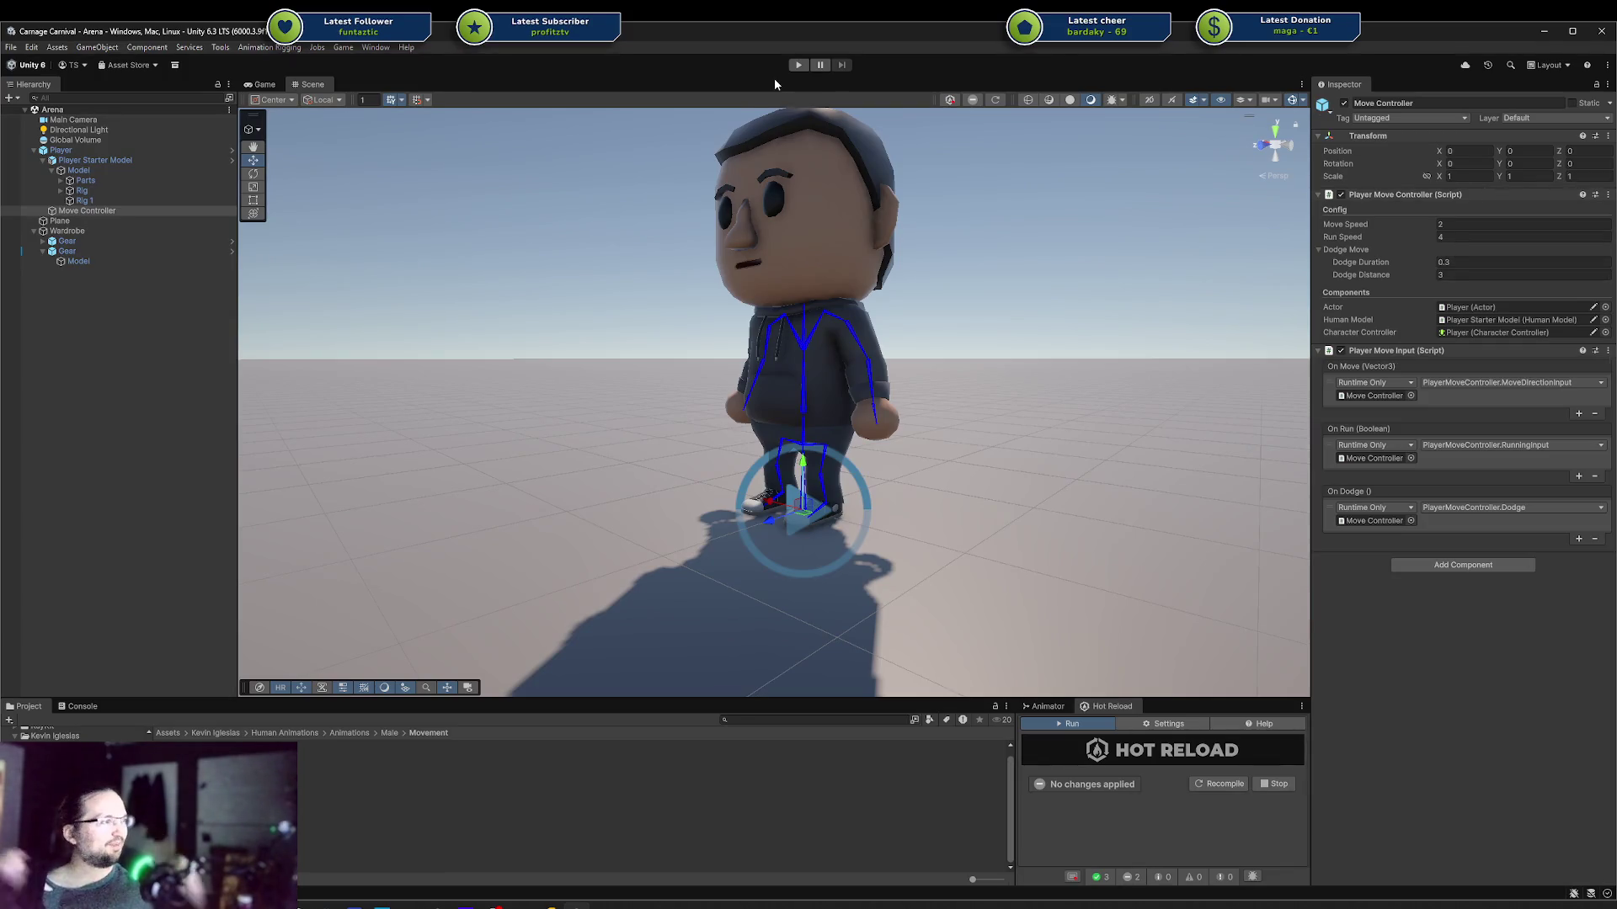
click(798, 65)
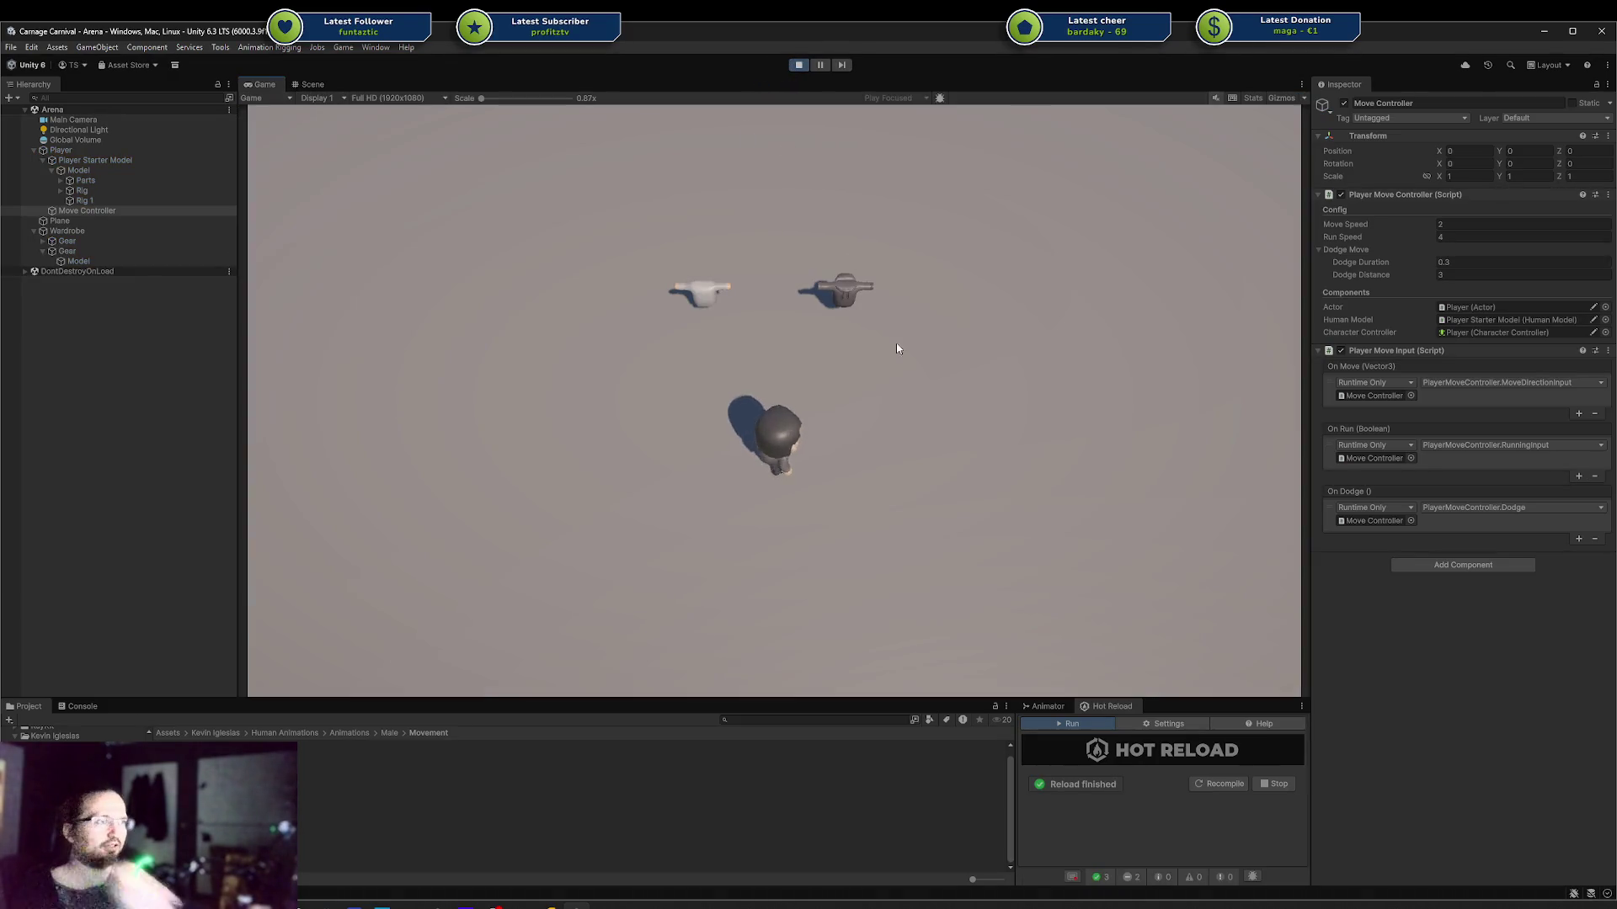
Step: Walk the character up-left beside the white hat, then right and below the grey hat, twice
key(w)
key(a)
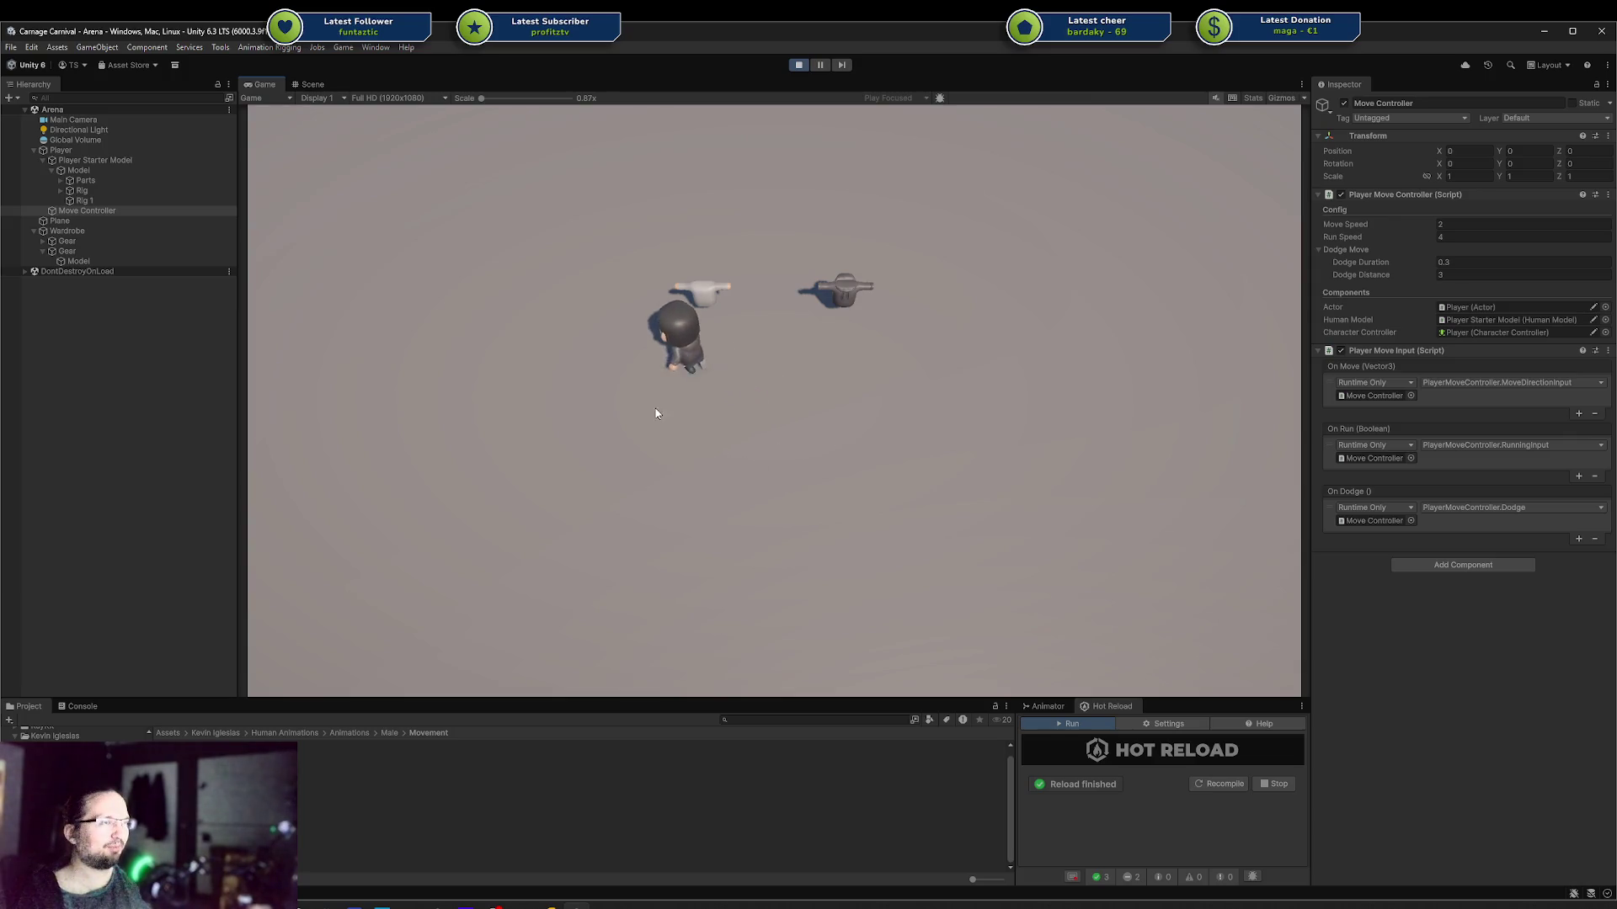
key(d)
key(s)
key(a)
key(w)
key(d)
key(s)
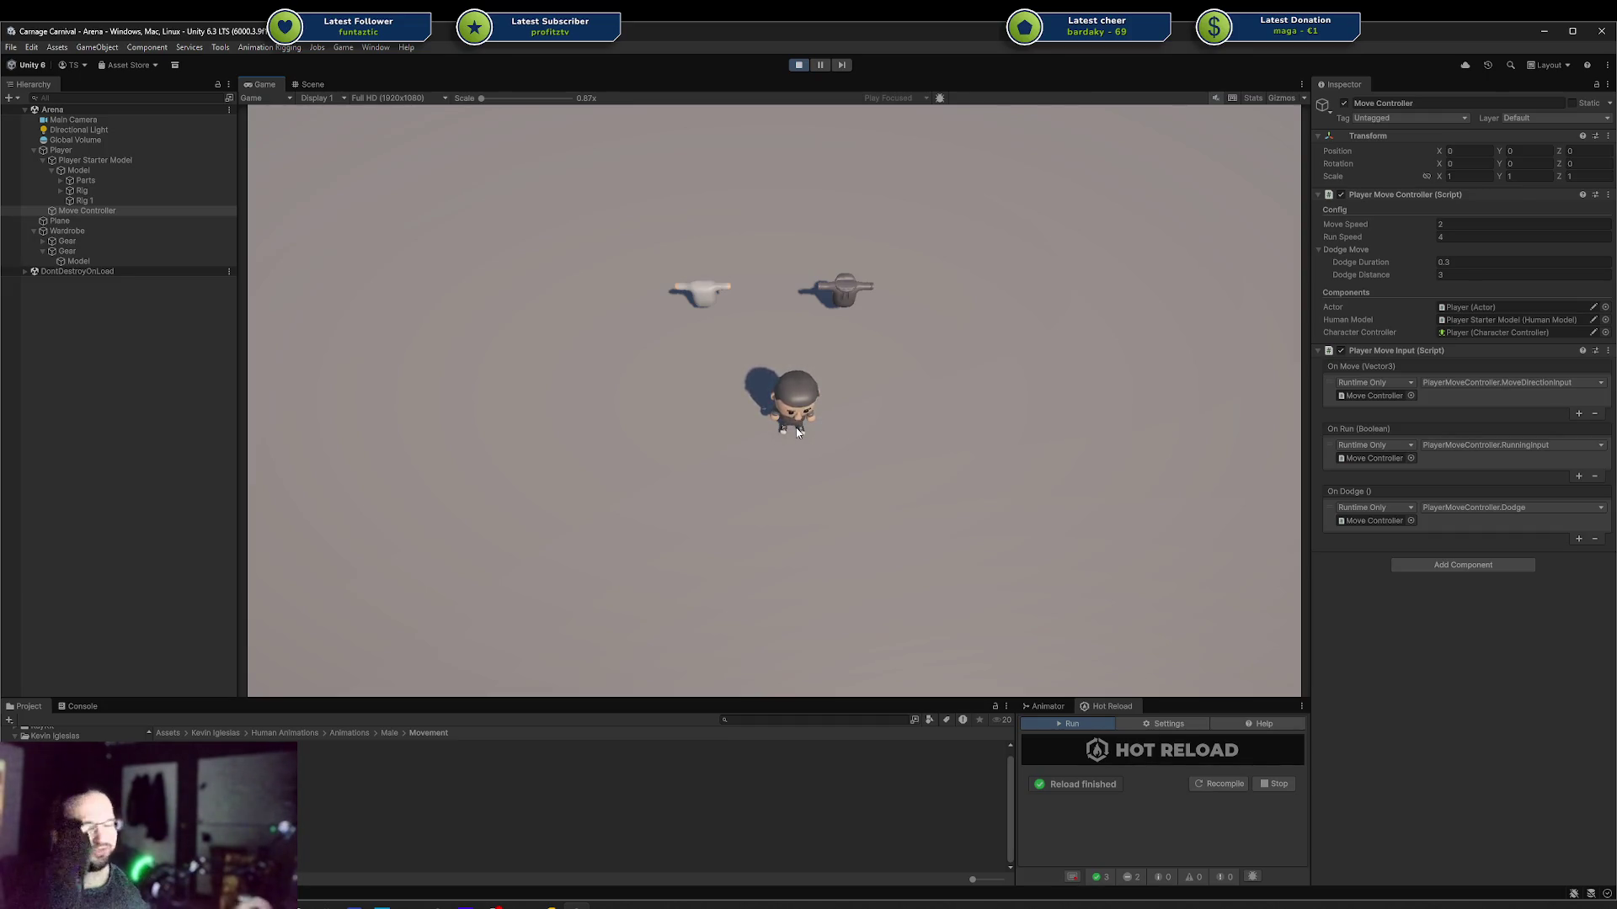
Step: Turn the character toward the camera and walk it left, right and around in loops
key(s)
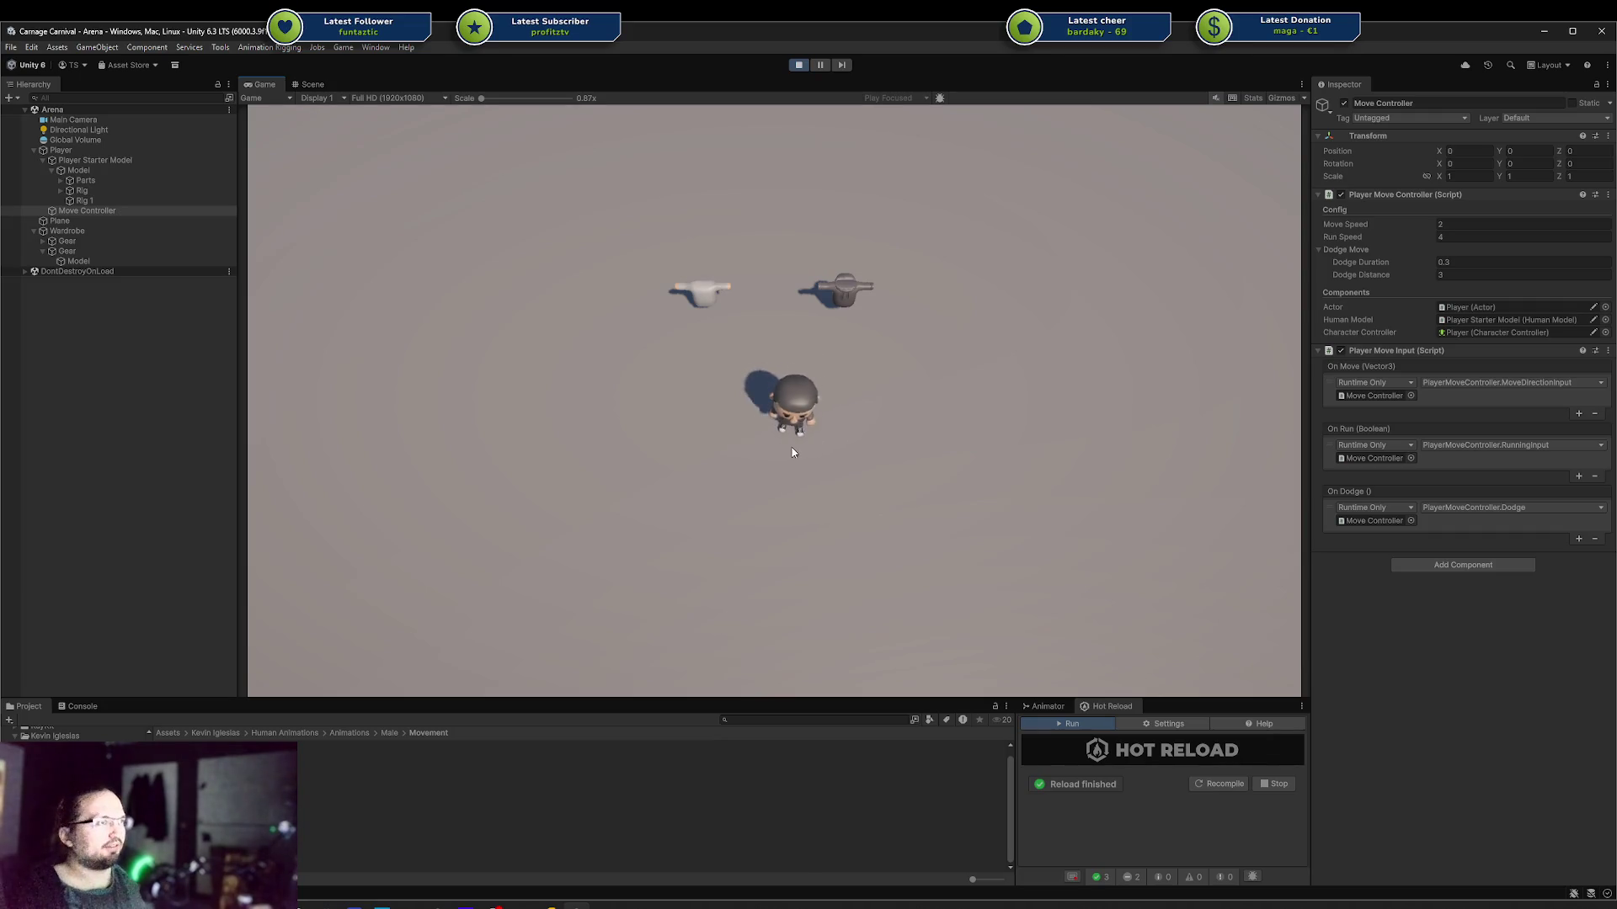
key(a)
key(d)
key(d)
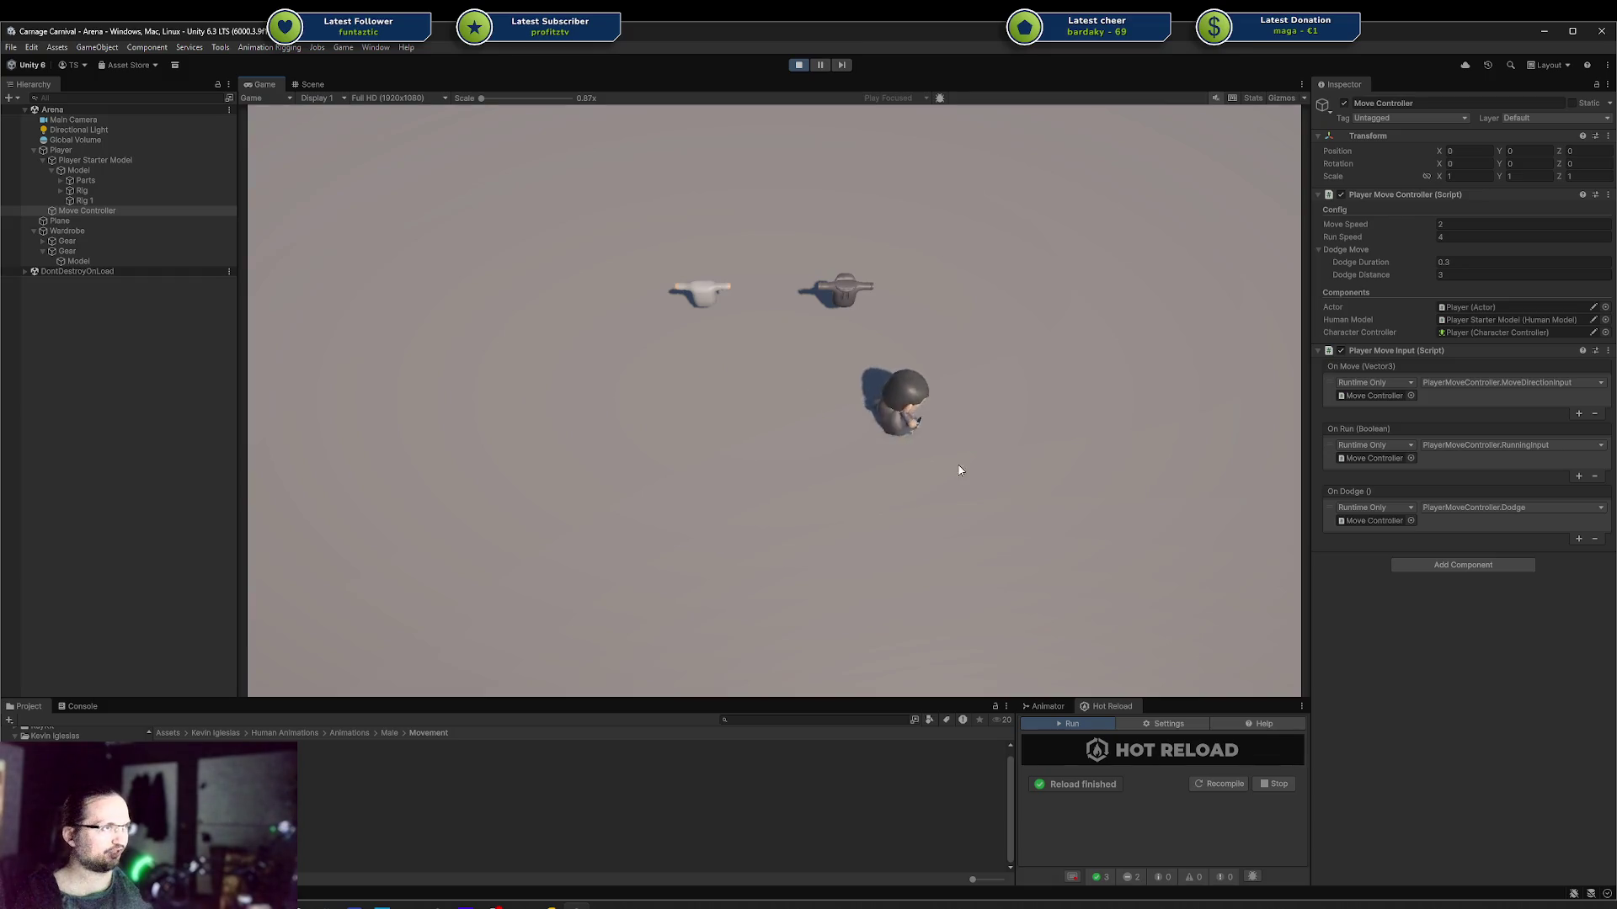
key(d)
key(s)
key(a)
key(w)
key(a)
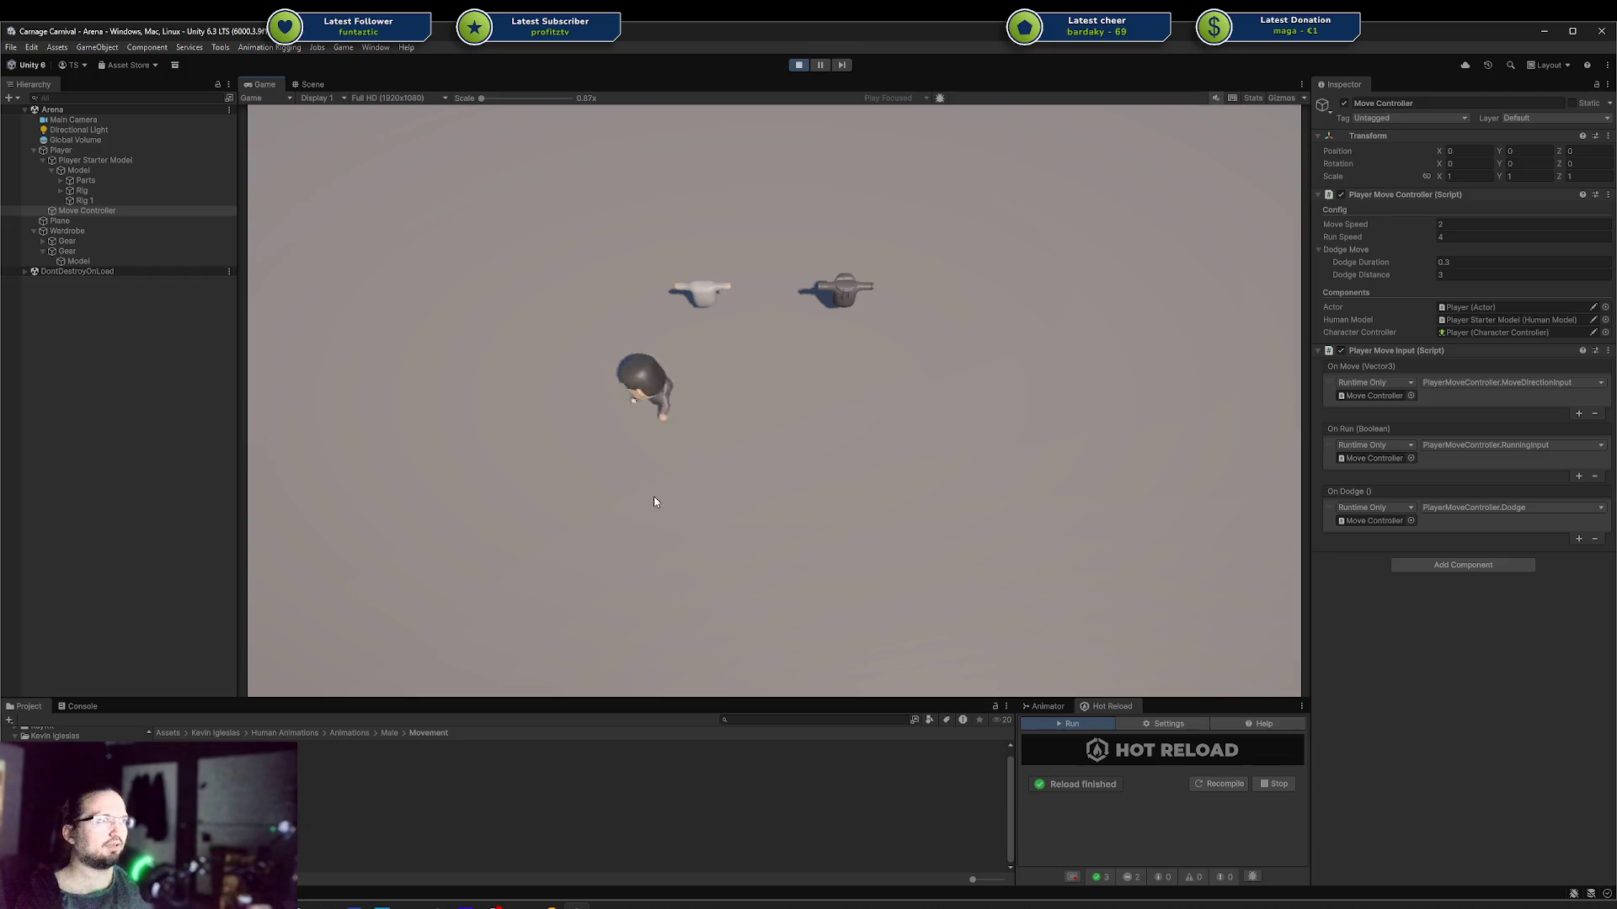
key(s)
key(d)
key(w)
key(w)
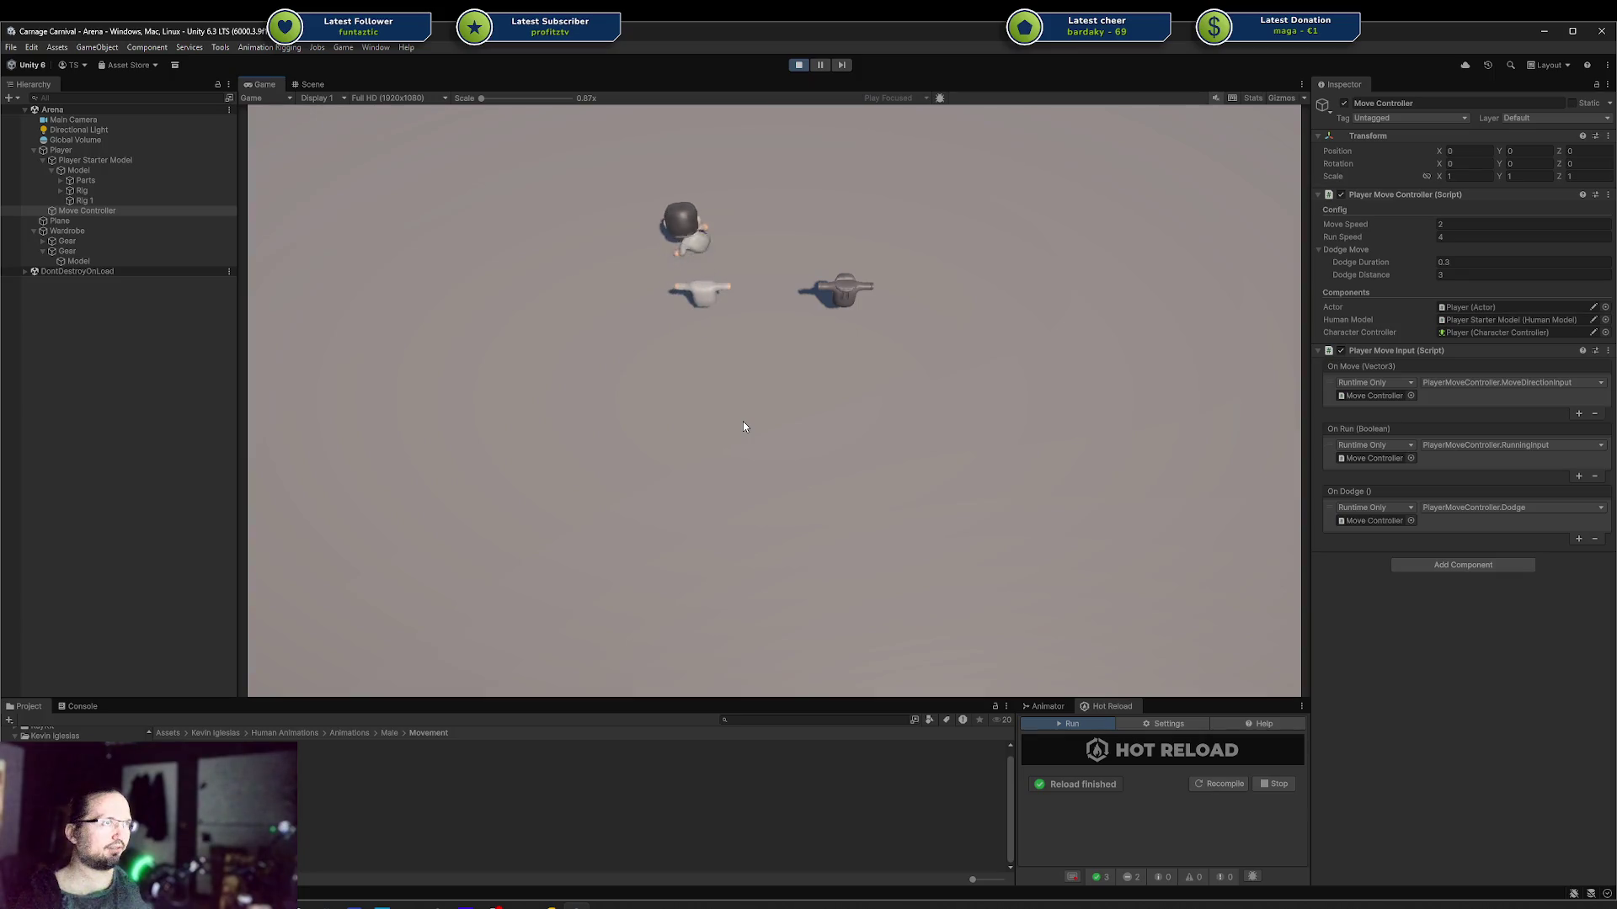
key(d)
key(s)
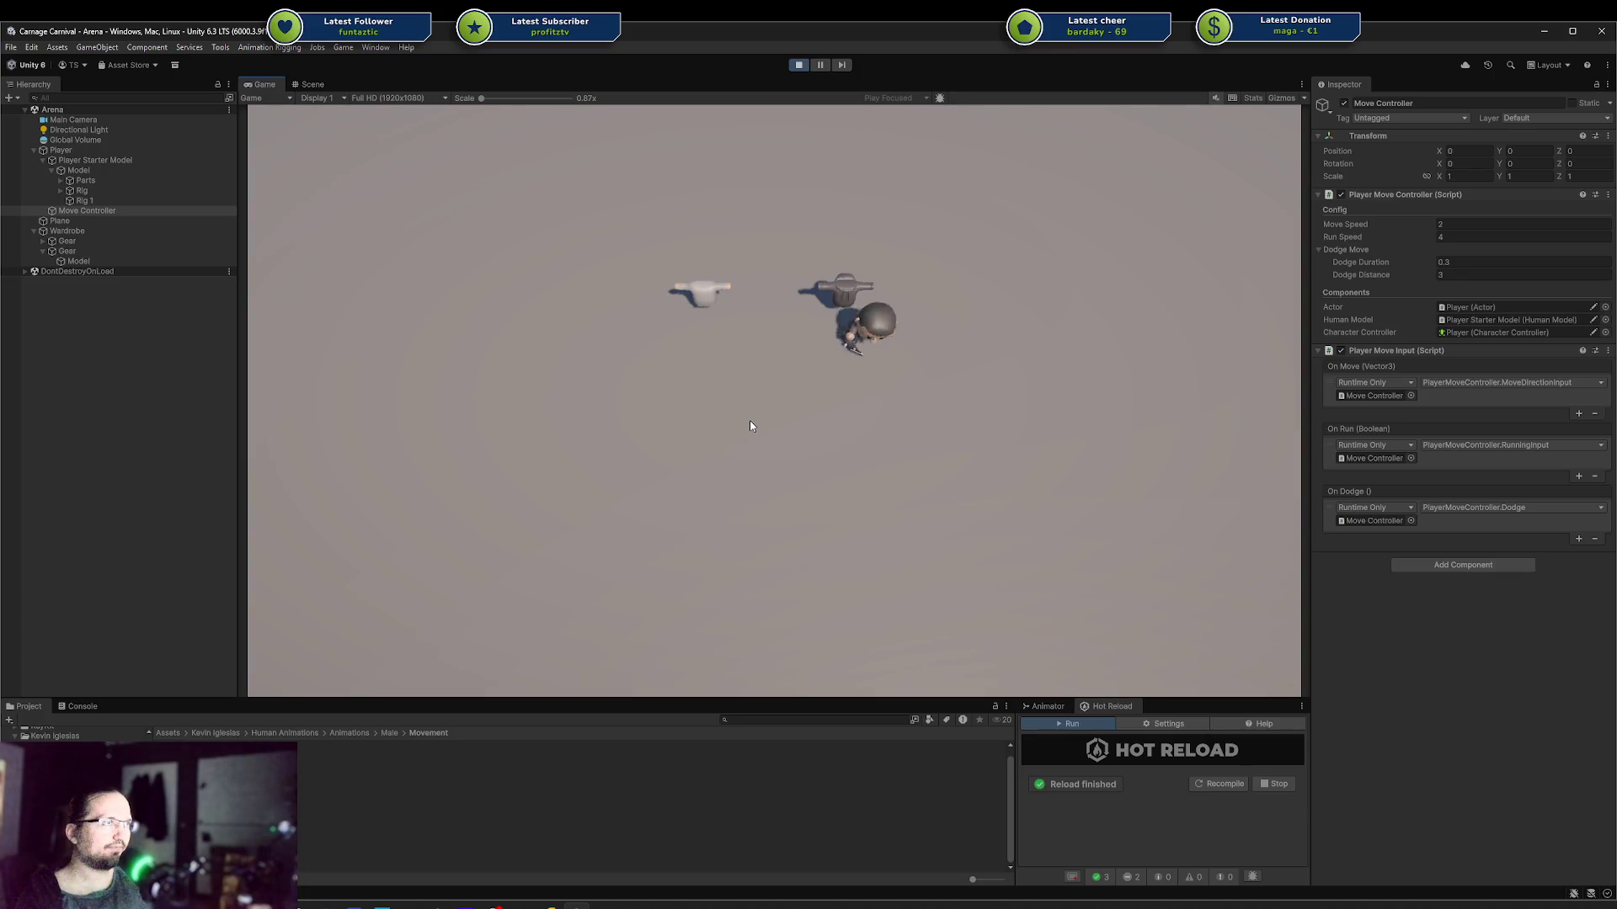
key(a)
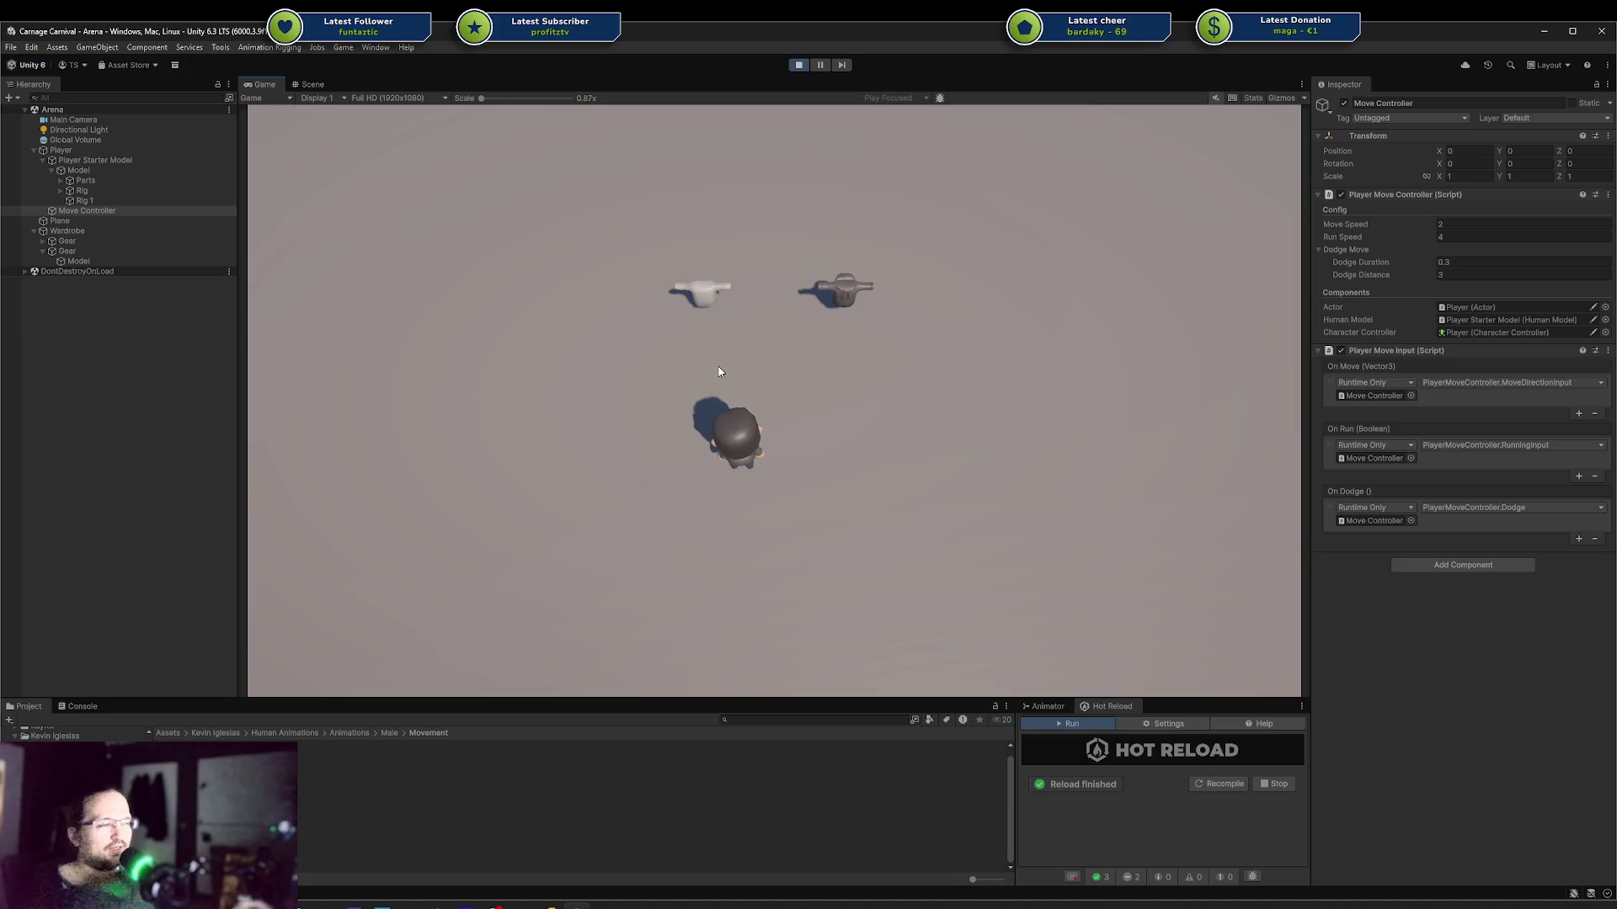
Step: Walk the character back and forth between the grey hat and onto the white hat
key(w)
key(d)
key(s)
key(a)
key(w)
key(s)
key(d)
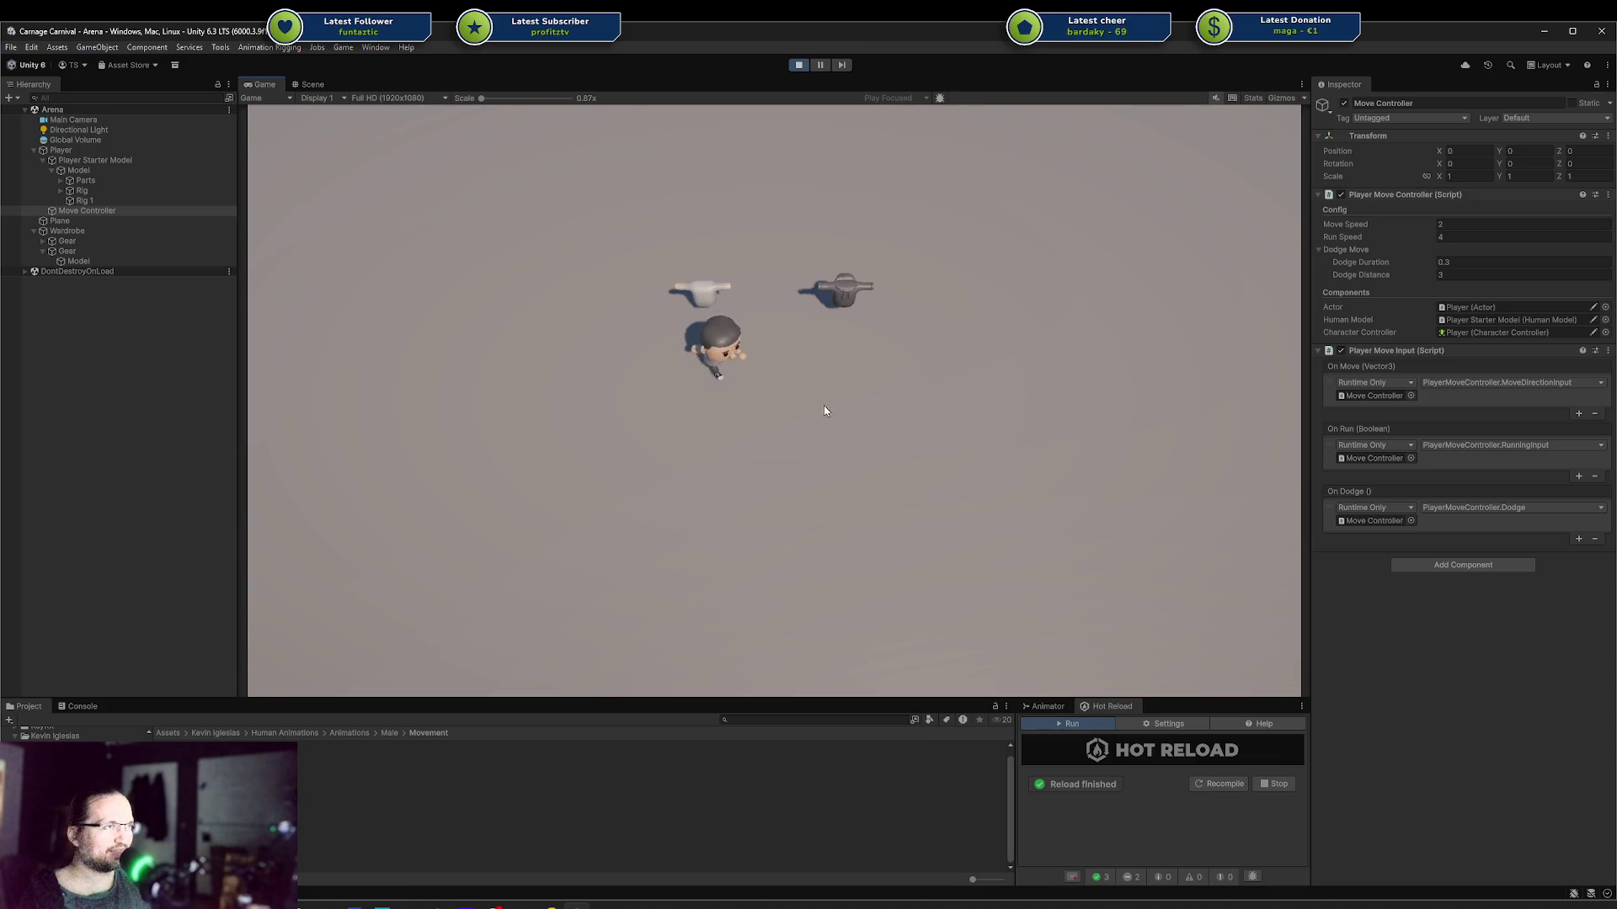
key(w)
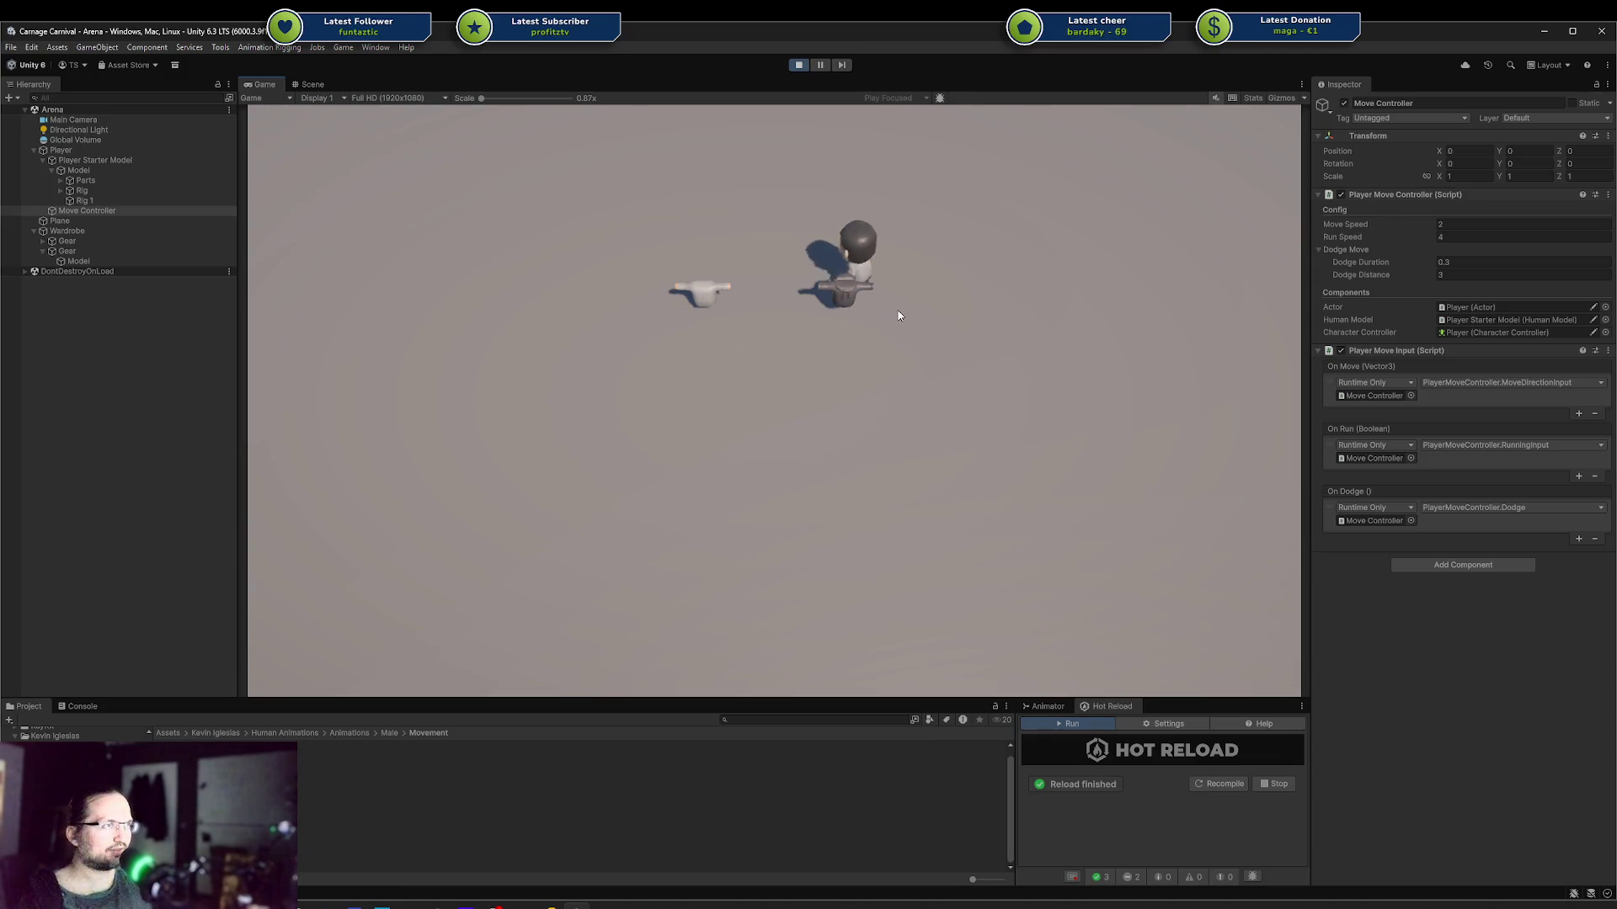
key(s)
key(w)
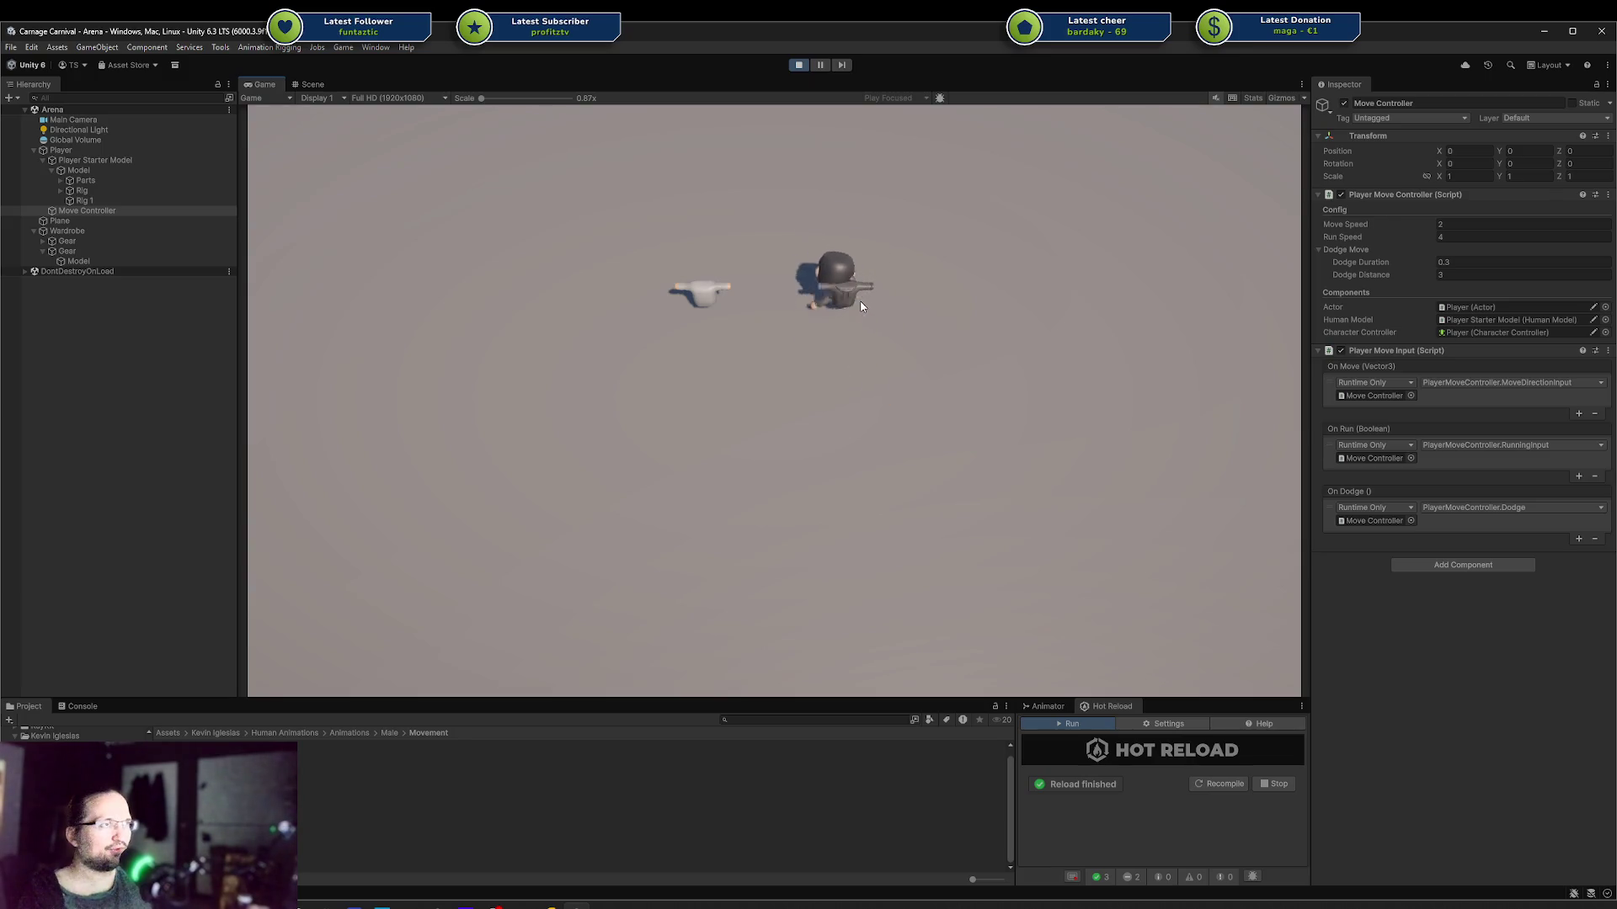
key(a)
key(d)
key(s)
key(s)
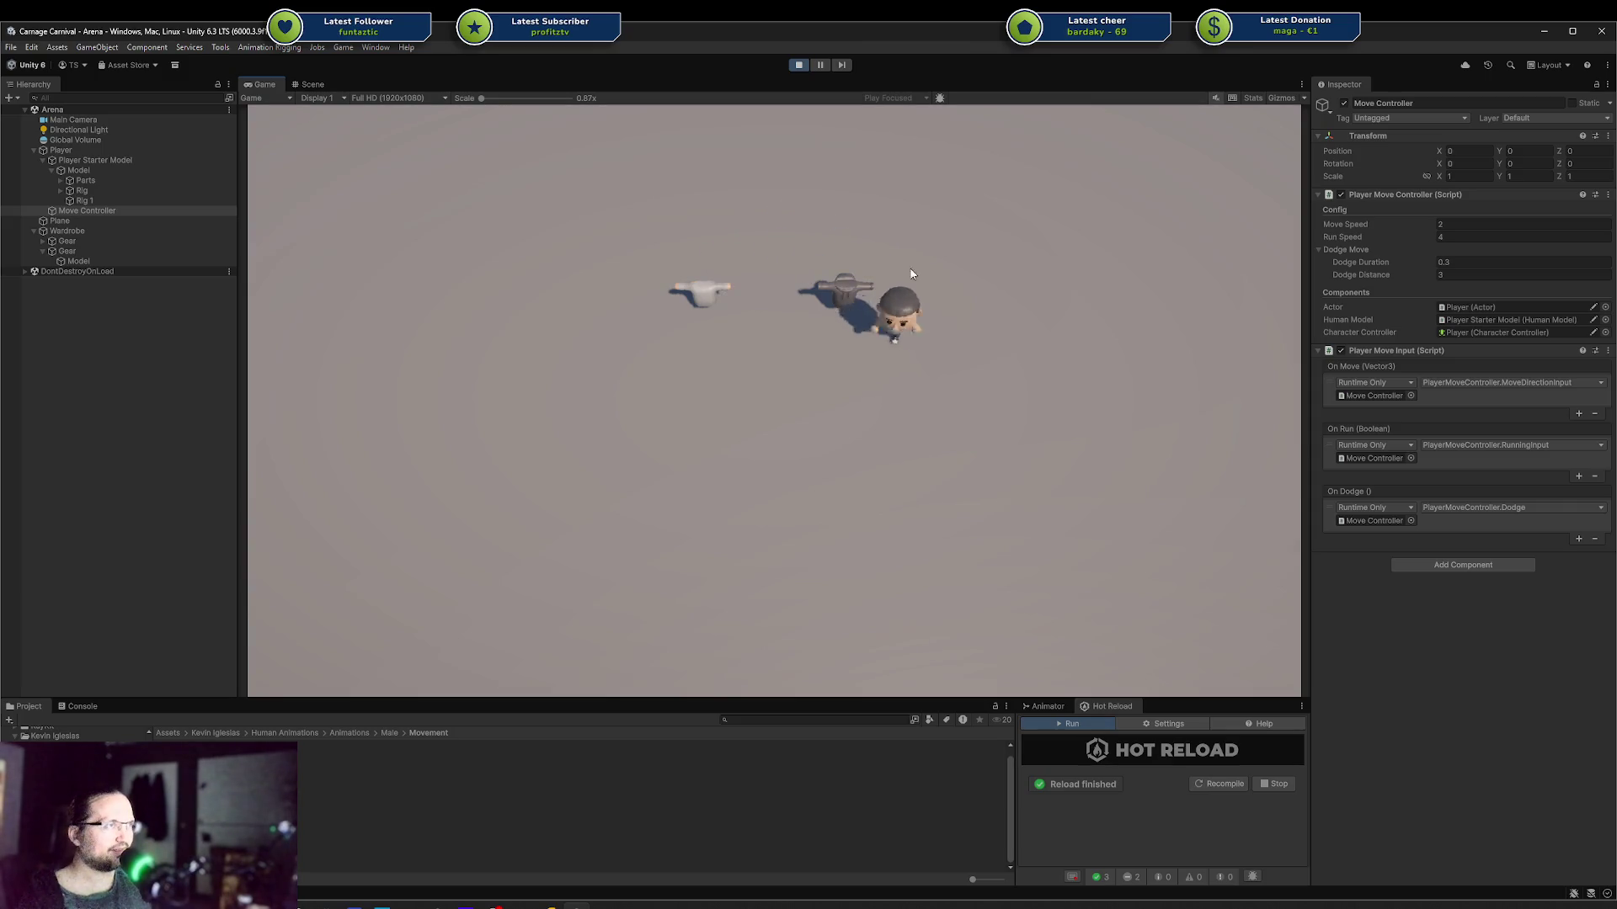
key(w)
key(a)
key(s)
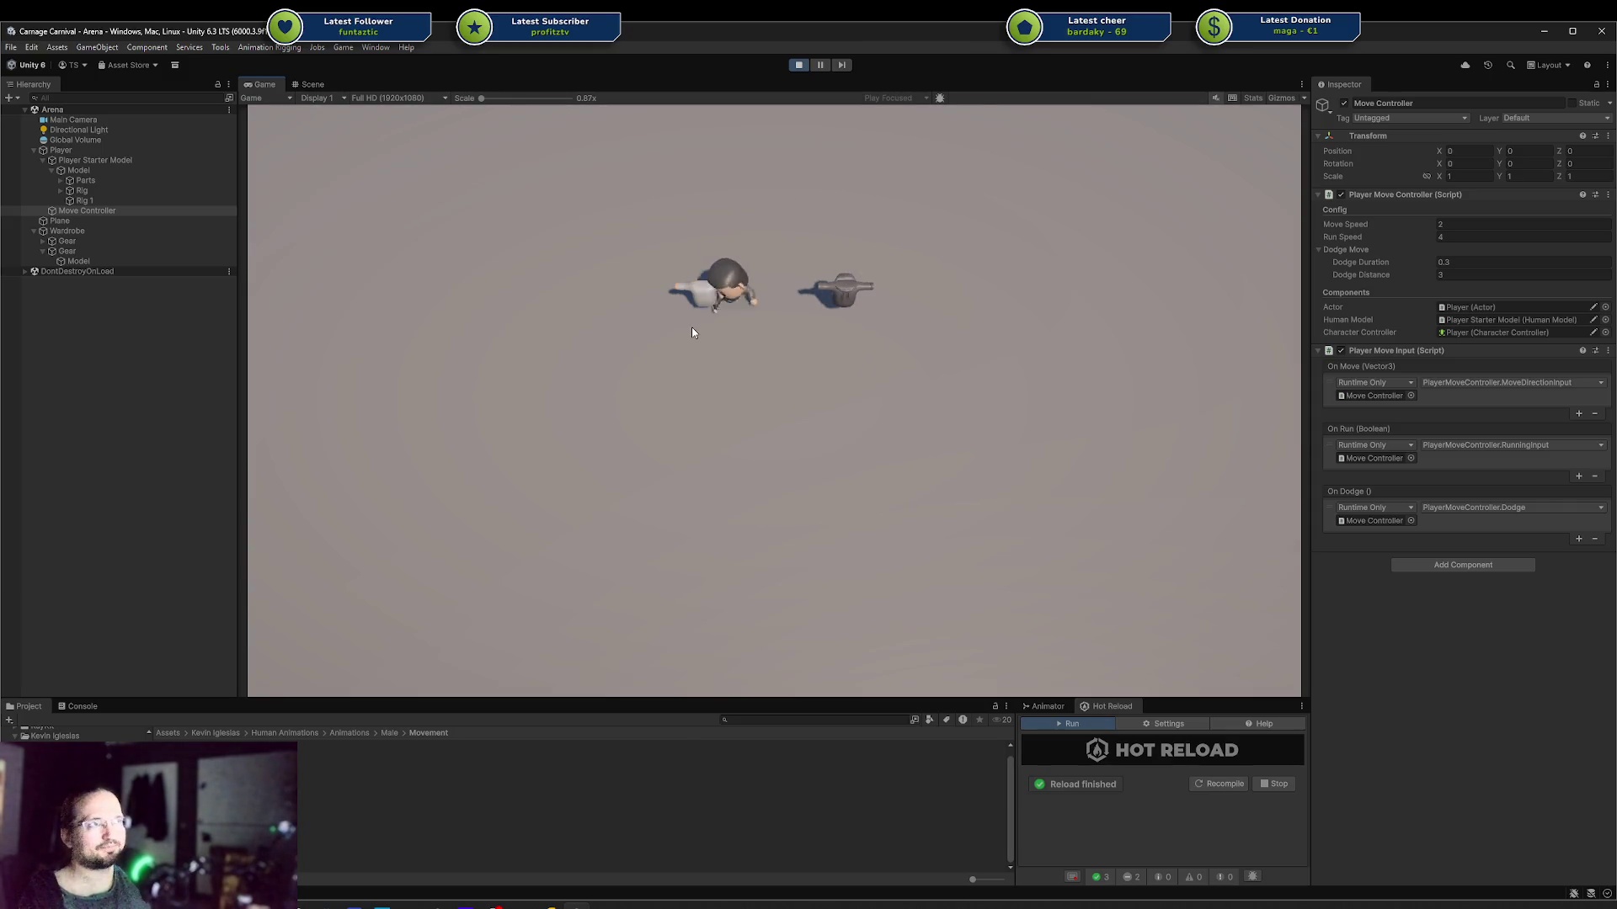
Step: Walk the player past the white hat to the grey hat and back between them
key(w)
key(d)
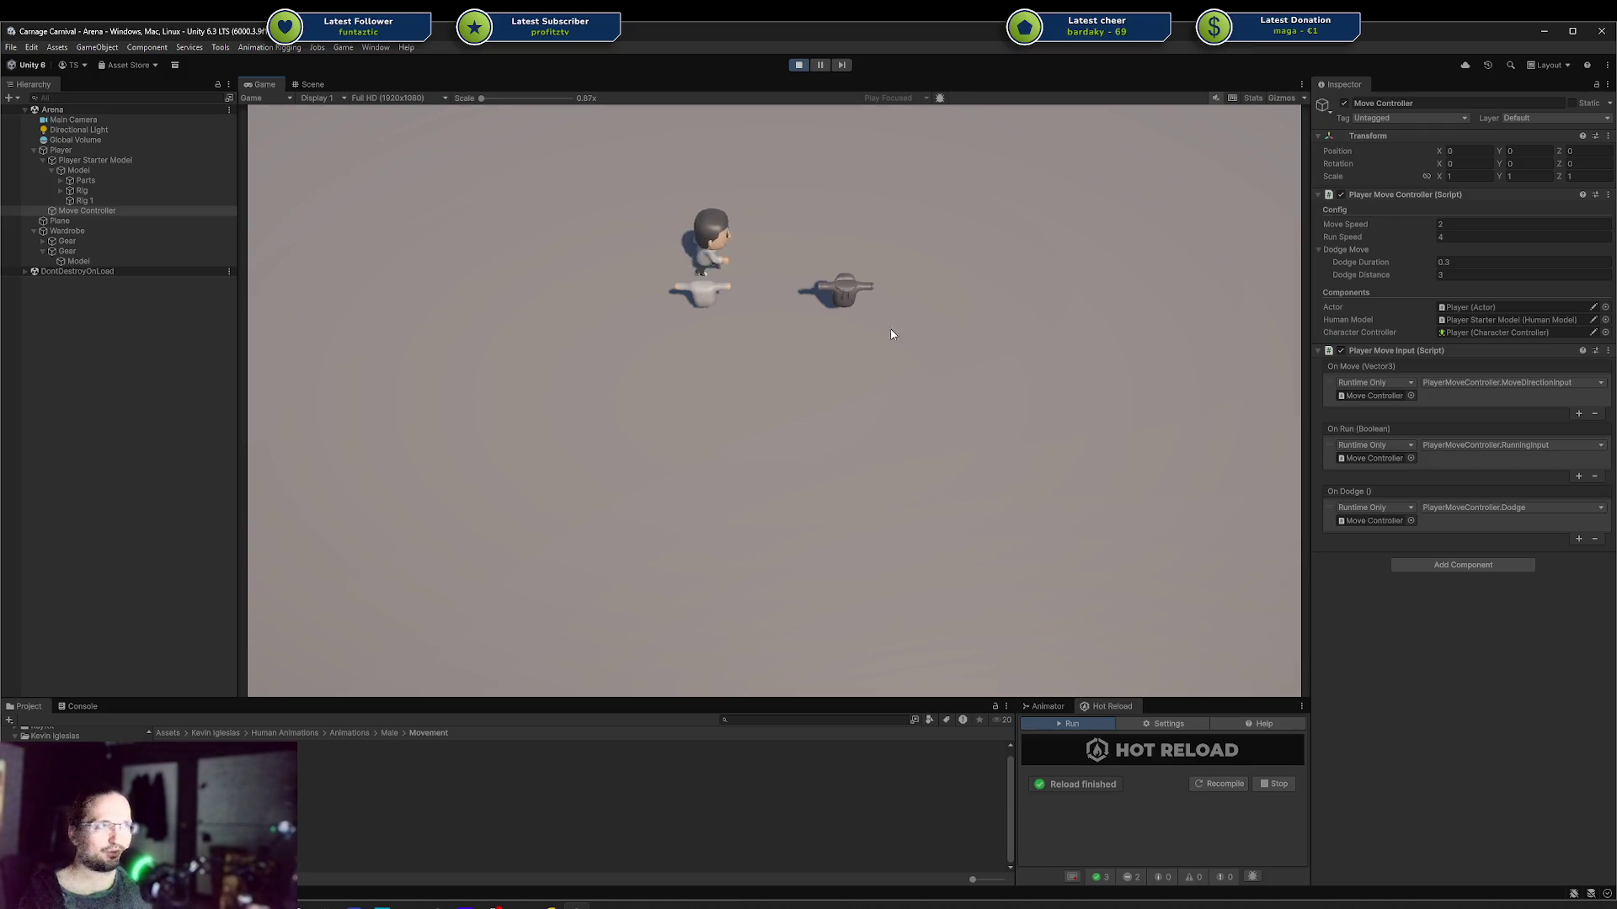
key(w)
key(a)
key(a)
key(s)
key(w)
key(d)
key(s)
key(w)
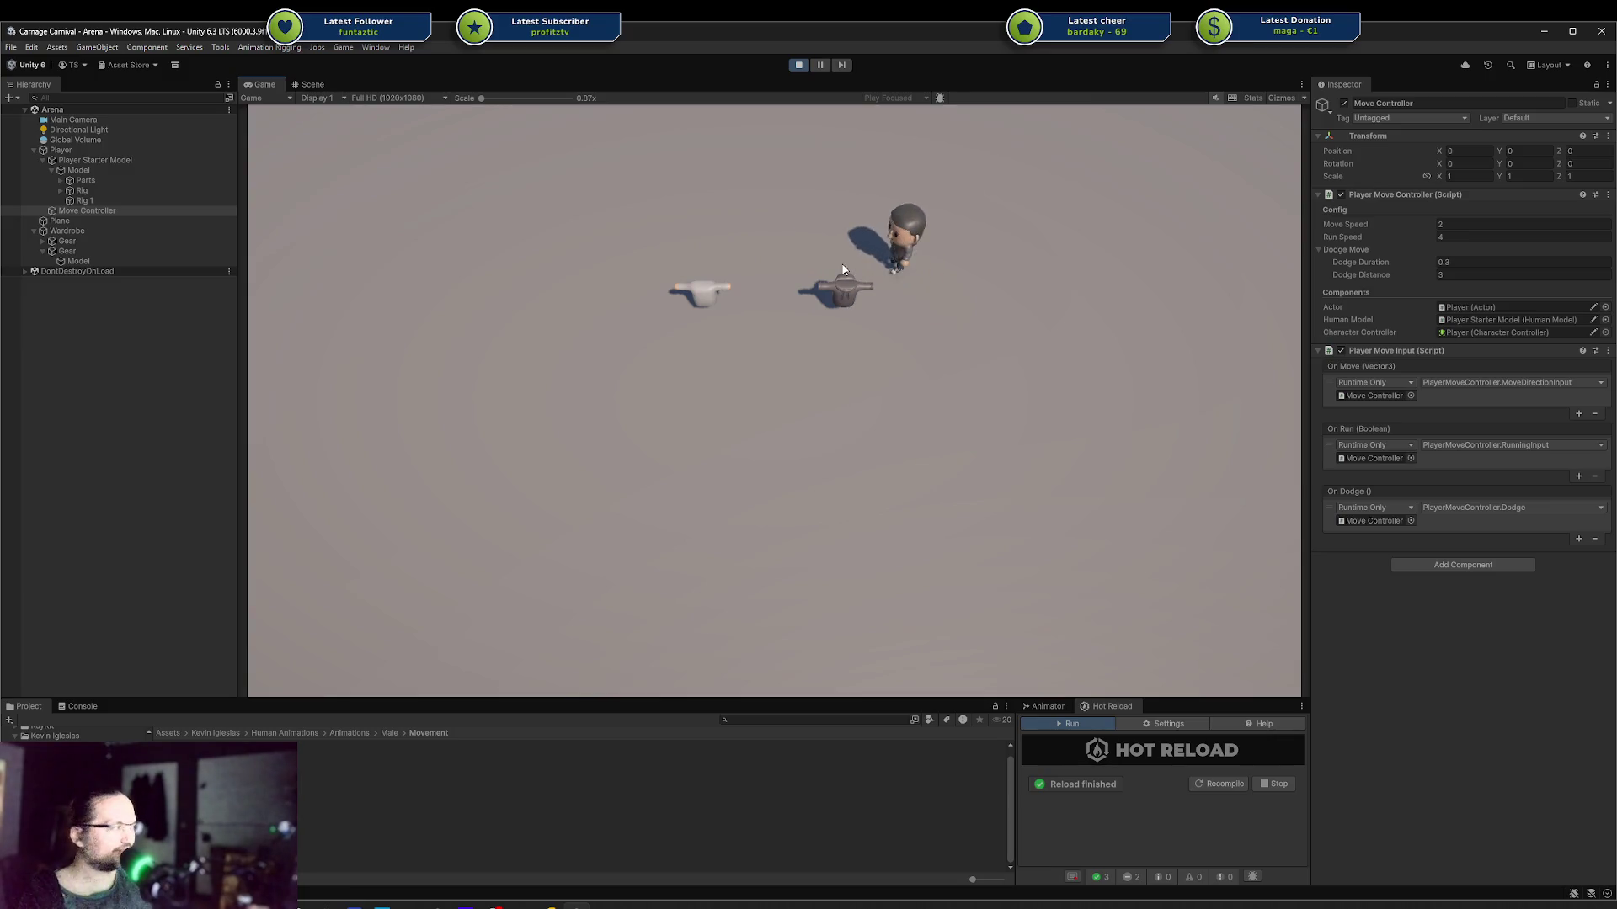
key(a)
key(s)
key(w)
key(d)
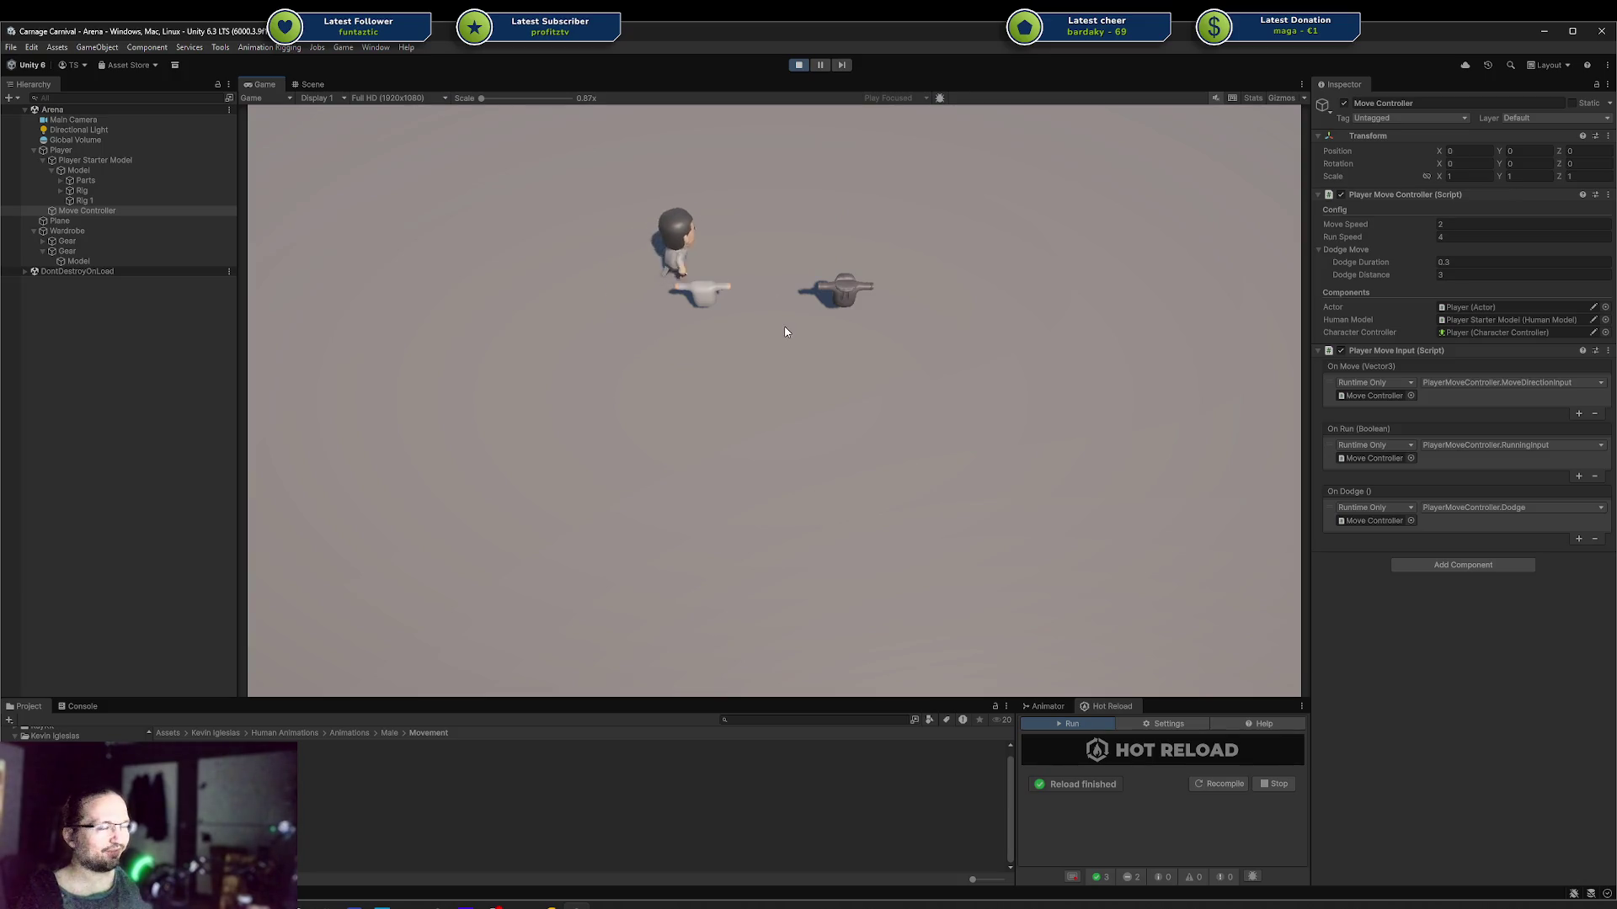
Step: Loop the player around the white hat, then around behind the dark hat
key(d)
key(s)
key(a)
key(w)
key(a)
key(s)
key(d)
key(w)
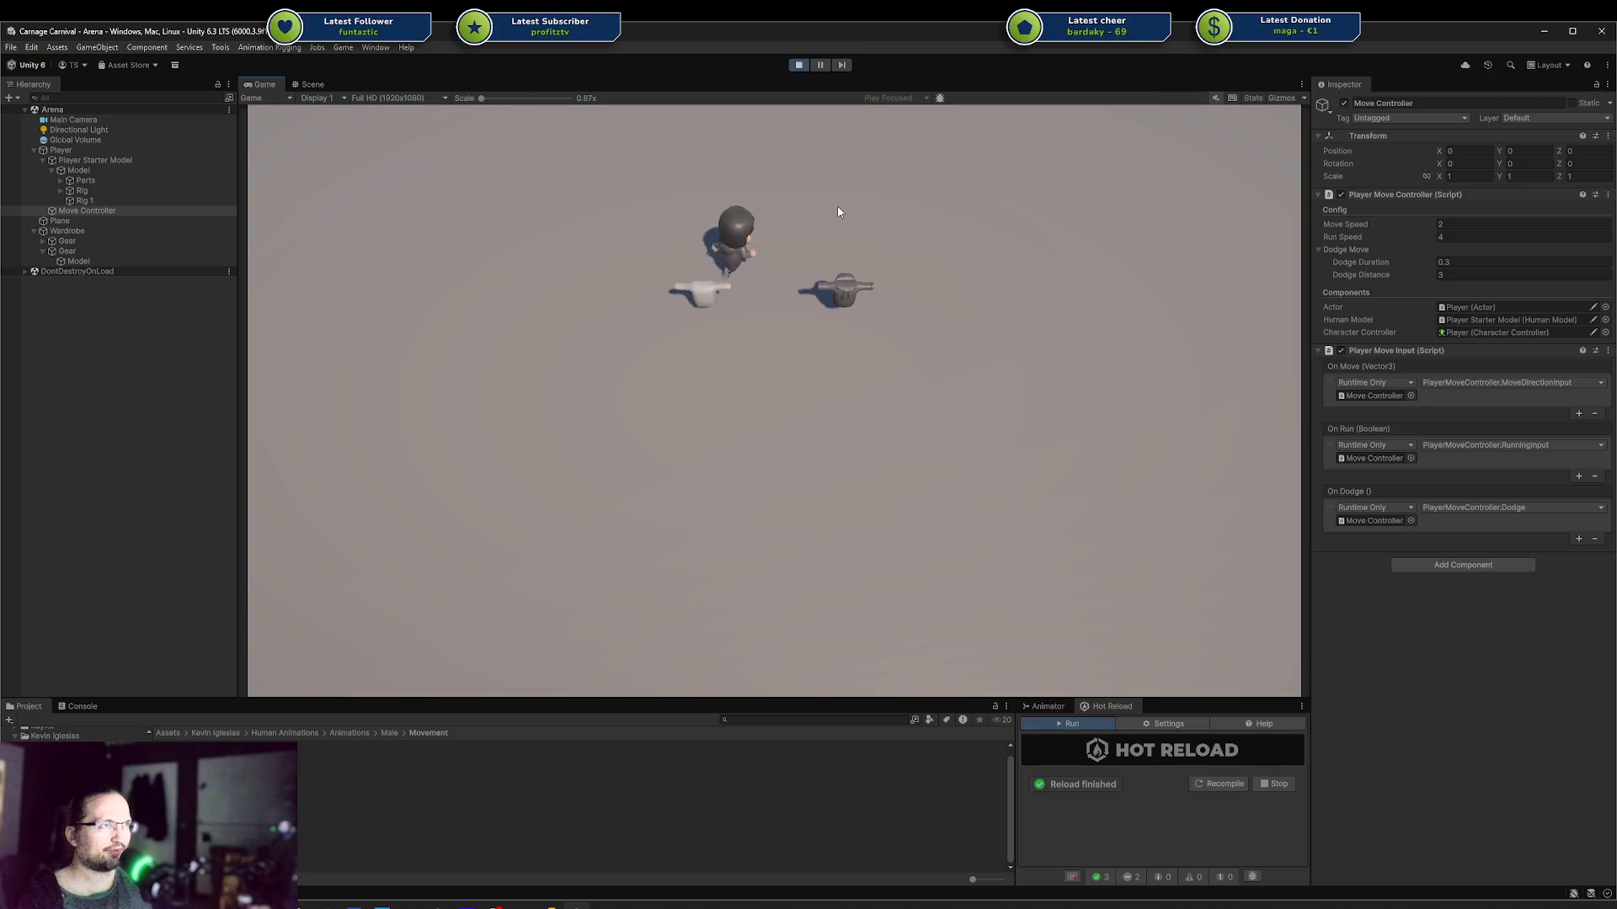
key(s)
key(a)
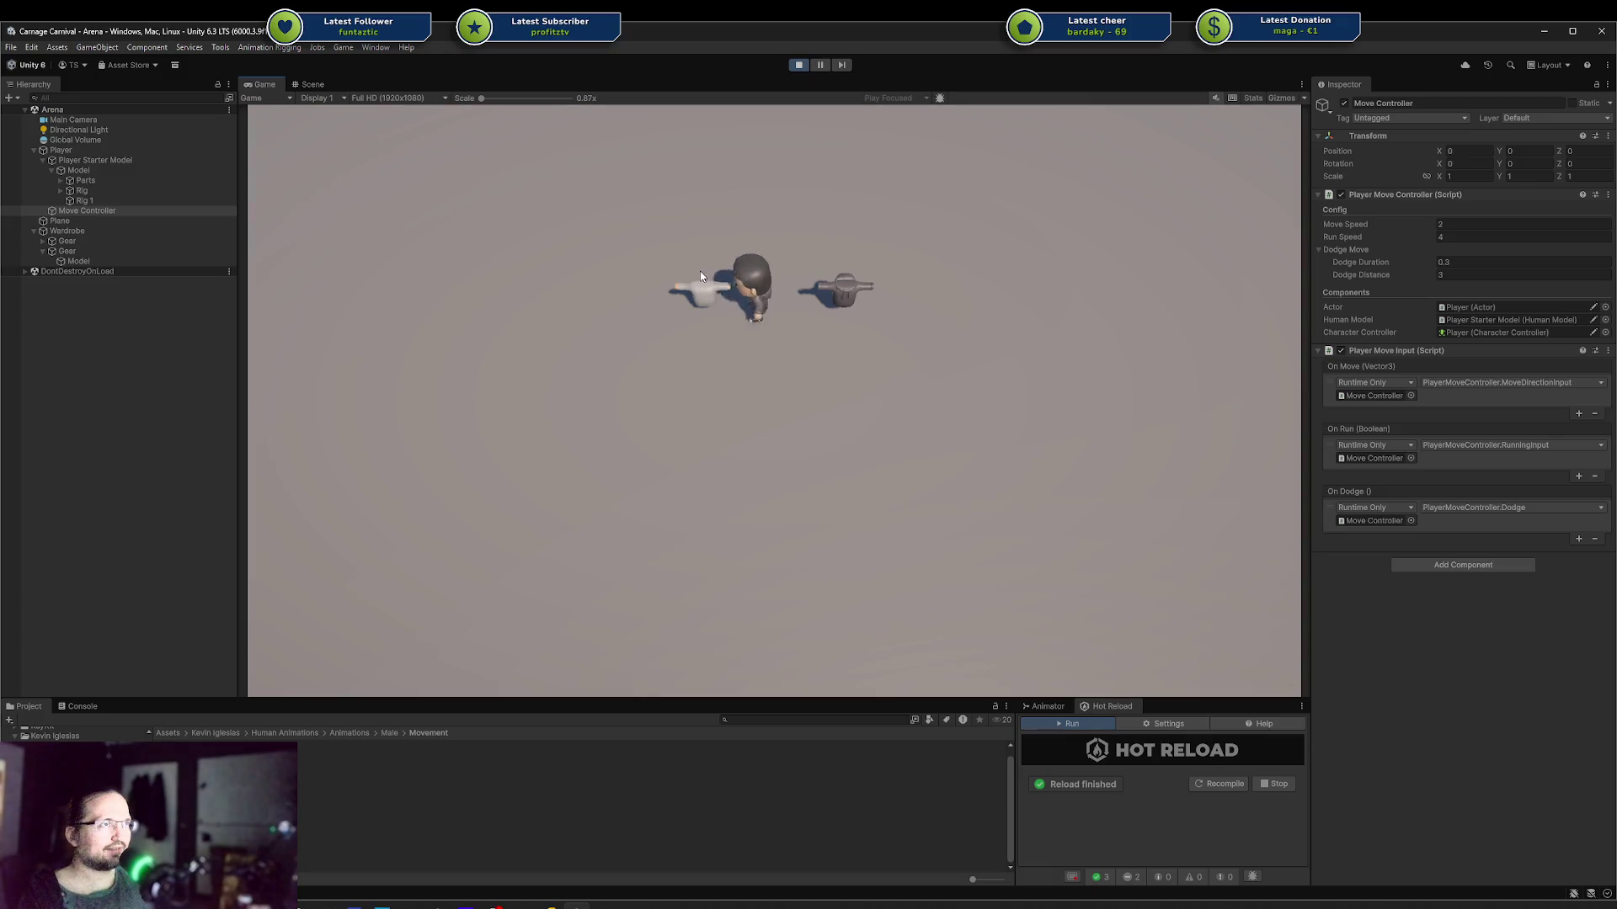
key(d)
key(w)
key(s)
key(s)
key(a)
key(w)
key(s)
key(d)
key(w)
key(d)
key(s)
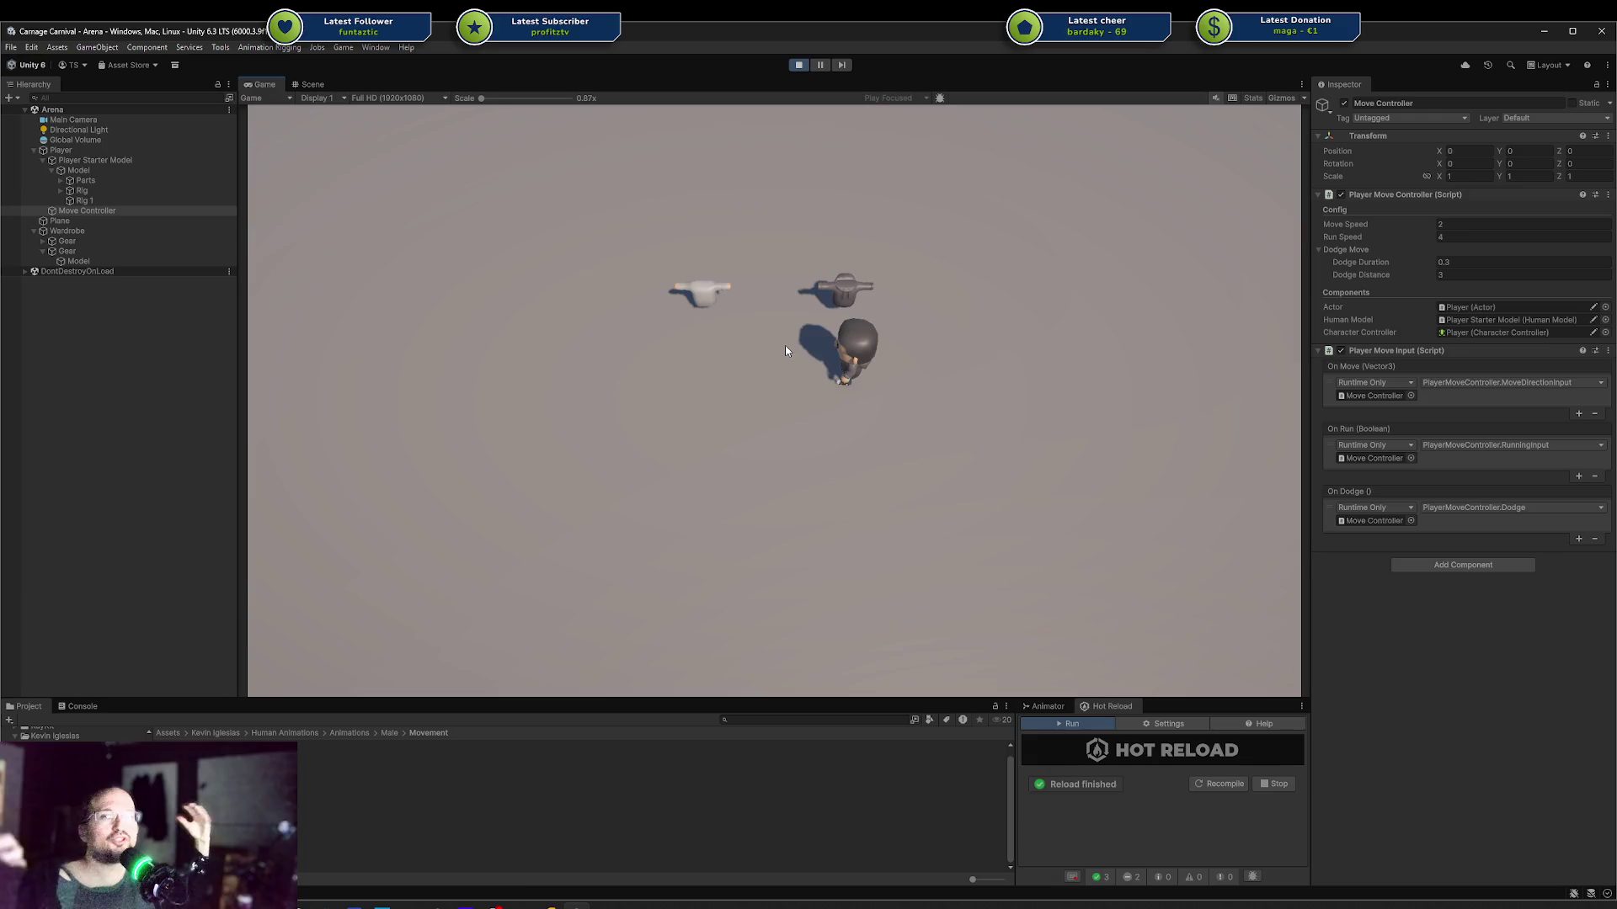
Step: Walk the player above and below both hats, from the white hat onto the dark one and back
key(a)
key(w)
key(d)
key(s)
key(a)
key(w)
key(d)
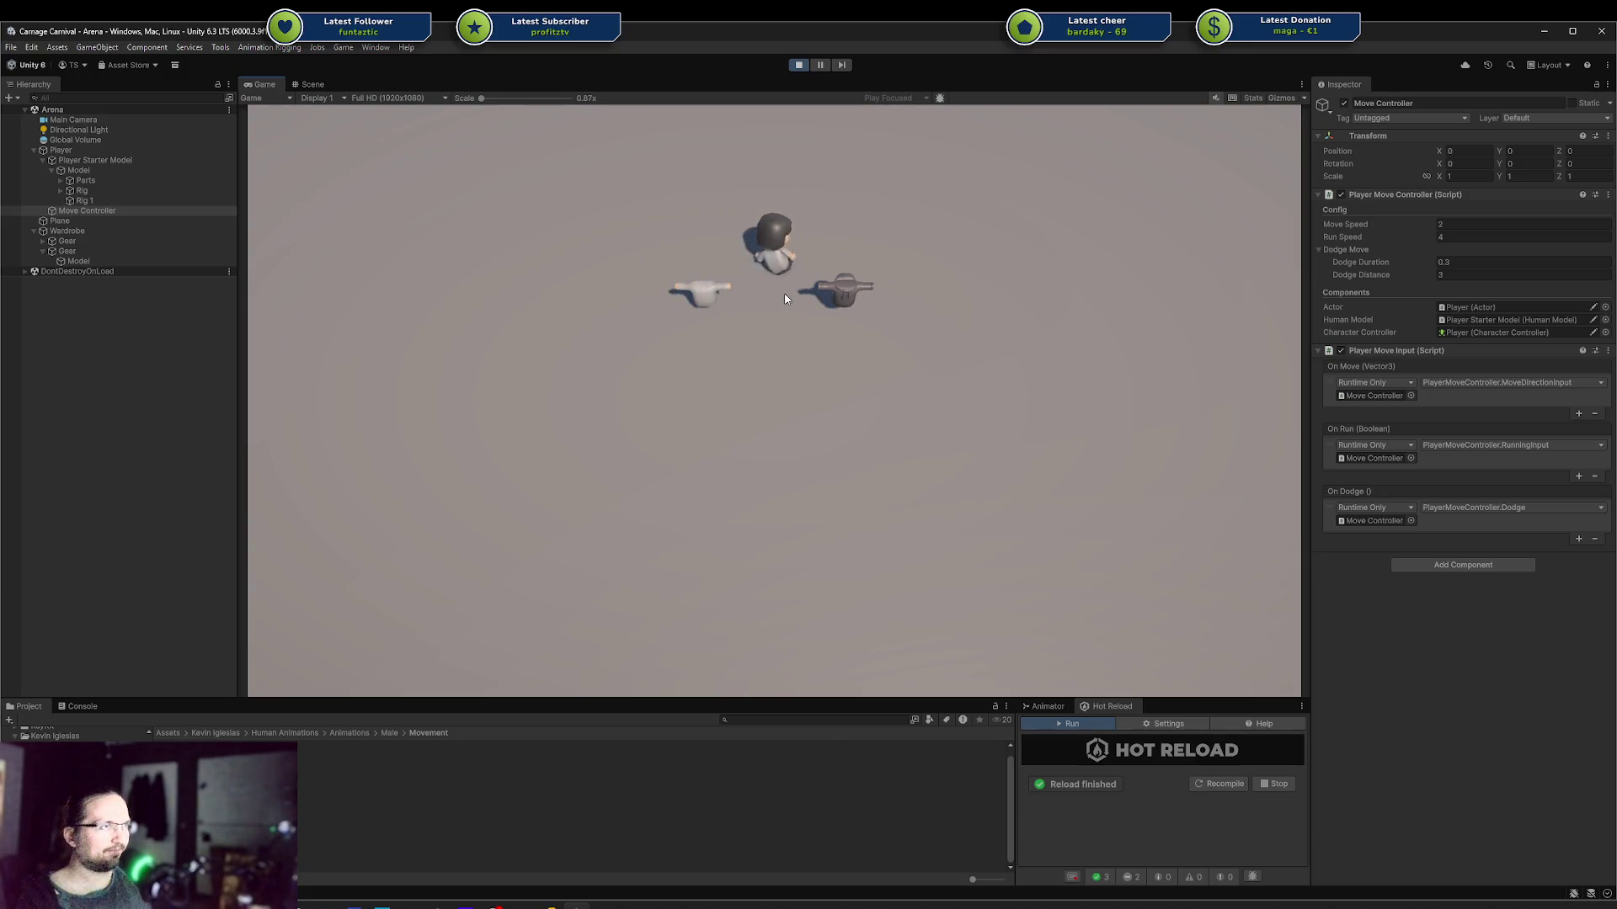
key(a)
key(s)
key(d)
key(w)
key(d)
key(a)
key(s)
key(w)
key(a)
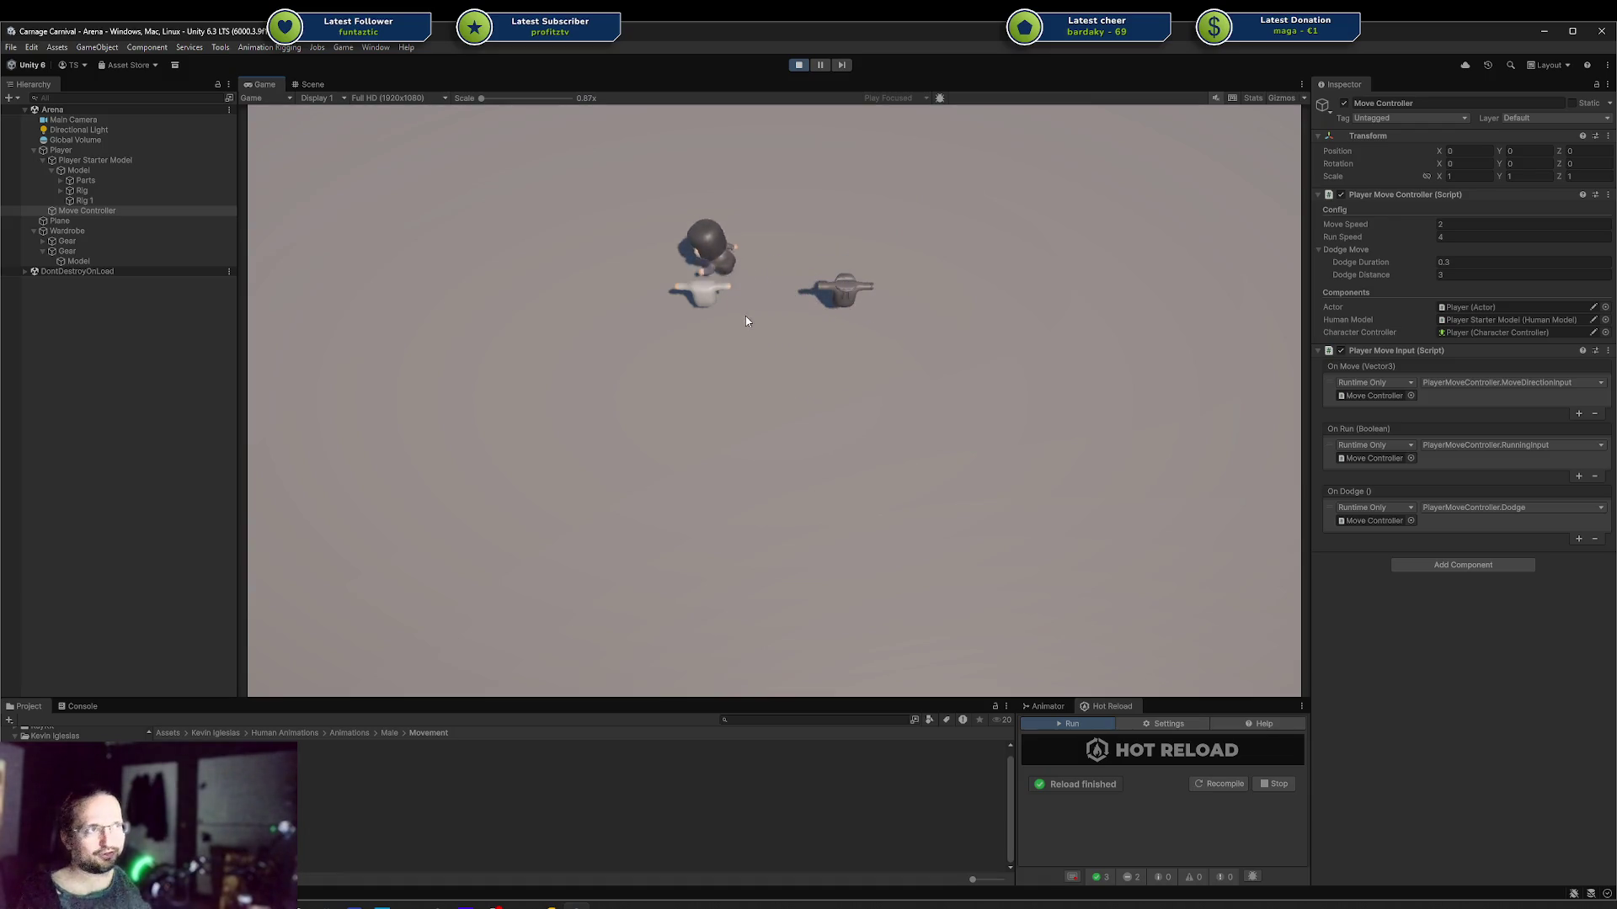
key(s)
Step: Circle the player around the white hat with a Space press, then cross onto and off the dark hat
key(space)
key(a)
key(w)
key(d)
key(d)
key(s)
key(d)
key(w)
key(w)
key(d)
key(s)
key(a)
key(w)
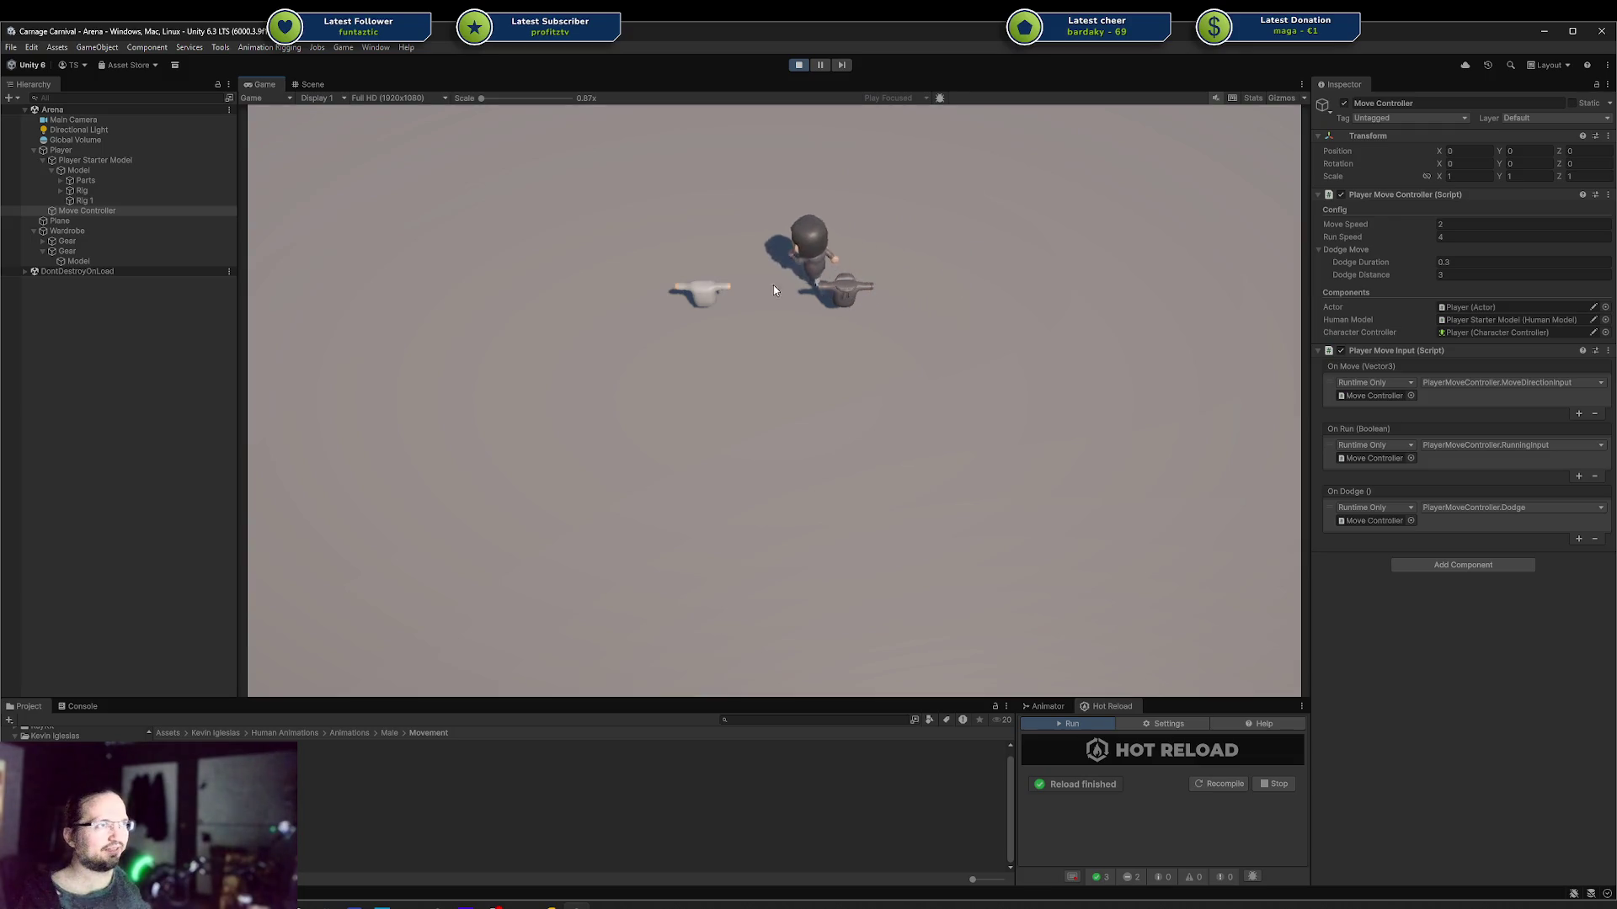
key(s)
key(d)
key(w)
key(d)
key(s)
key(w)
key(a)
key(s)
Step: Steer the player diagonally across the floor around both gear pieces
key(w)
key(a)
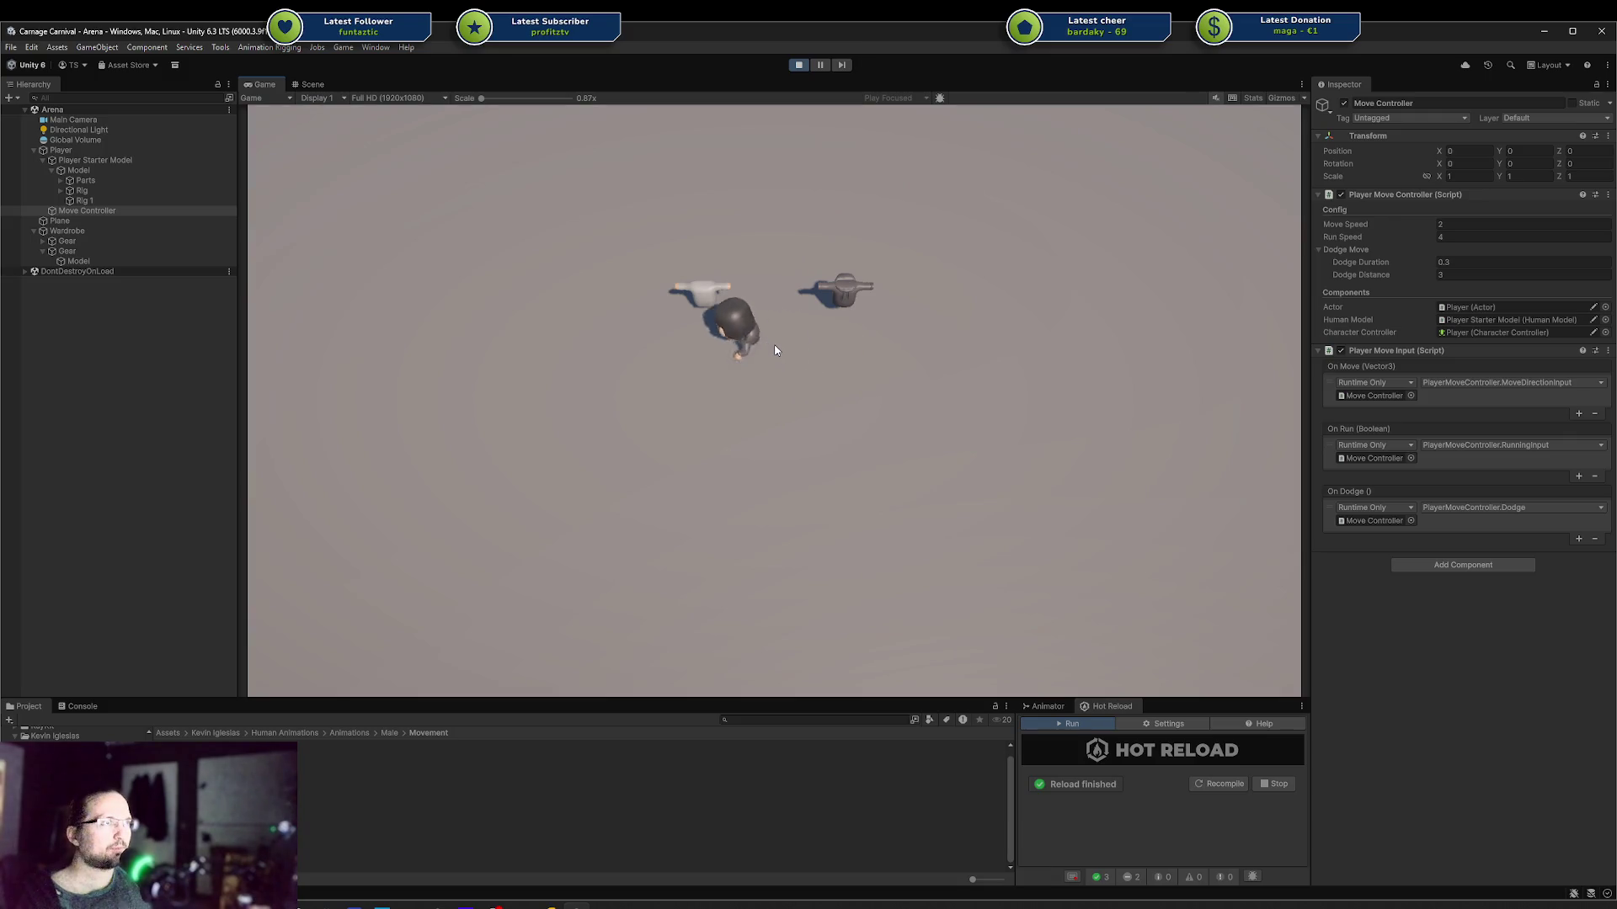
key(a)
key(s)
key(d)
key(w)
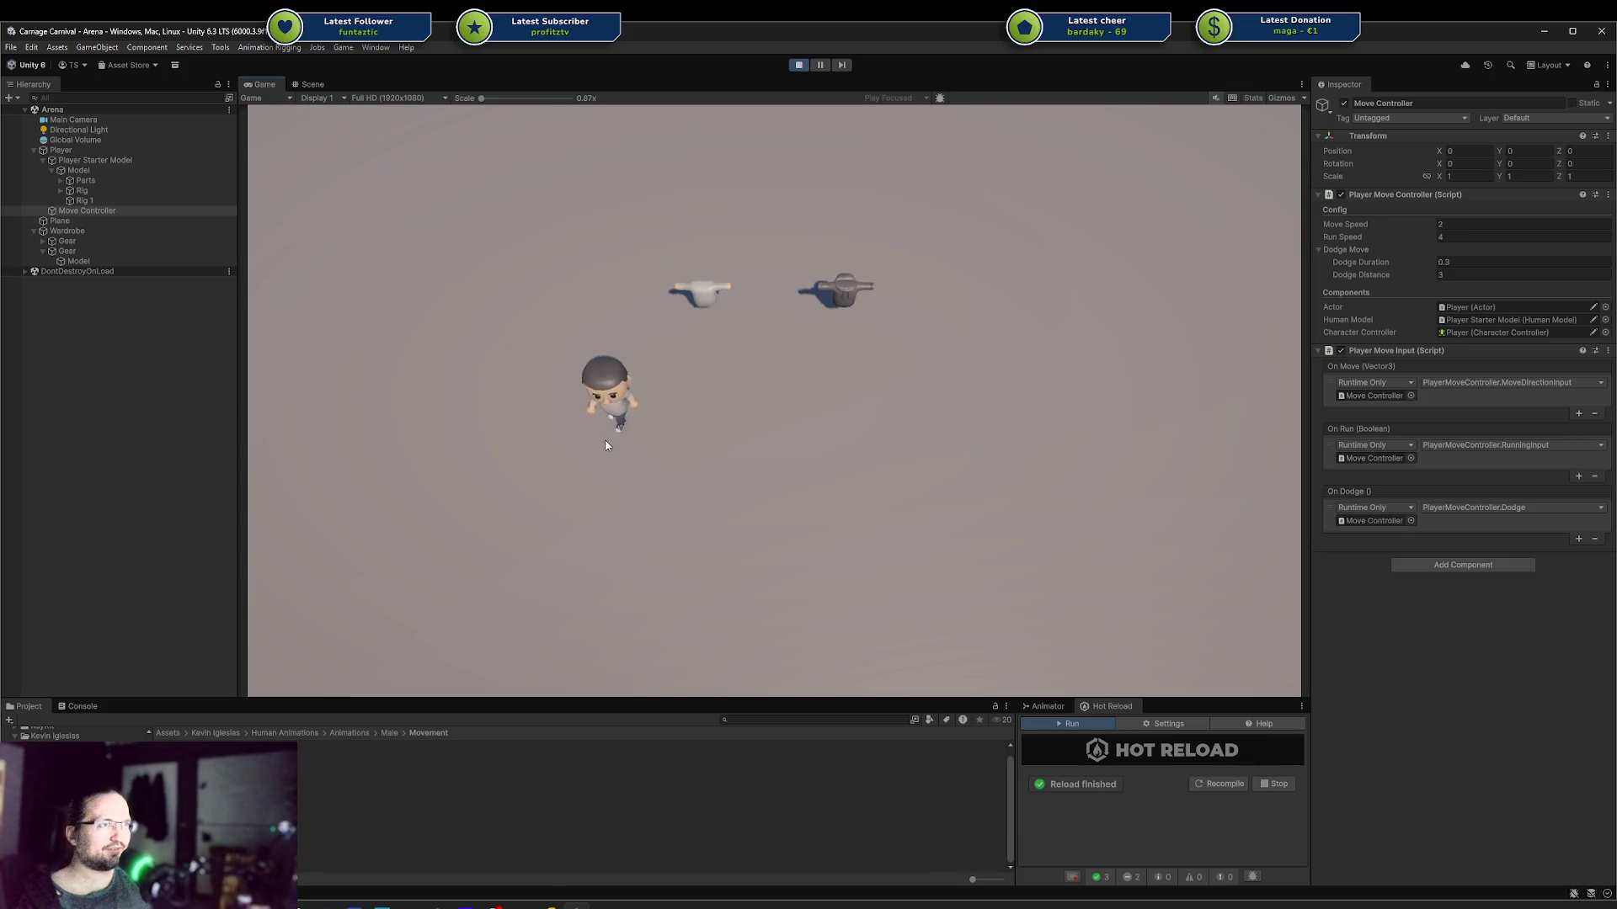
key(d)
key(s)
key(w)
key(d)
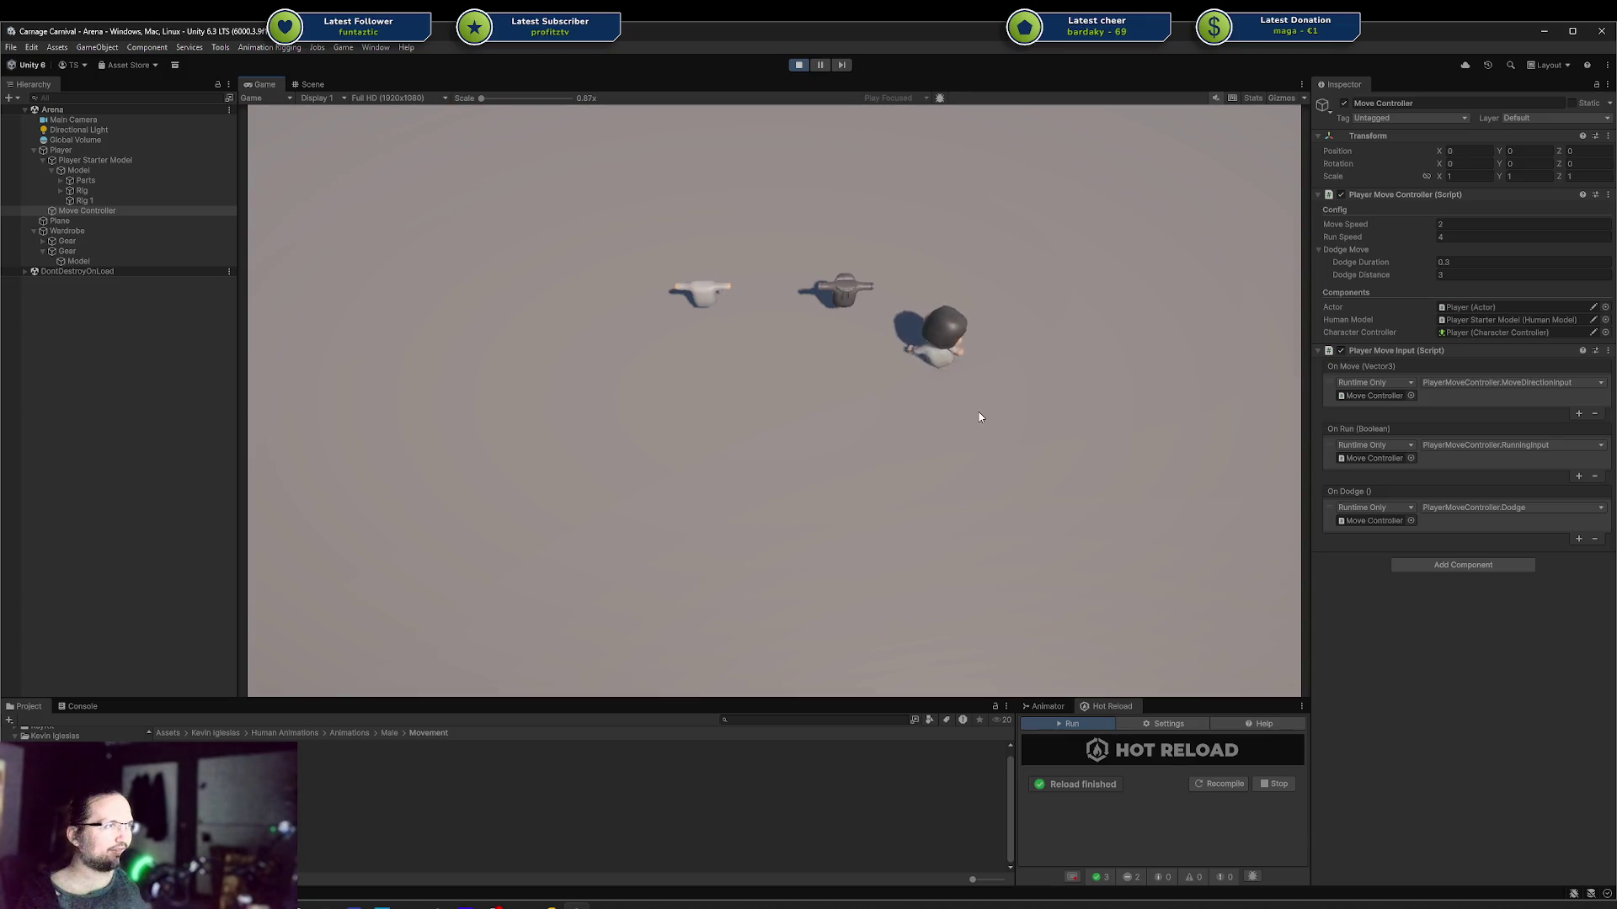
key(s)
key(a)
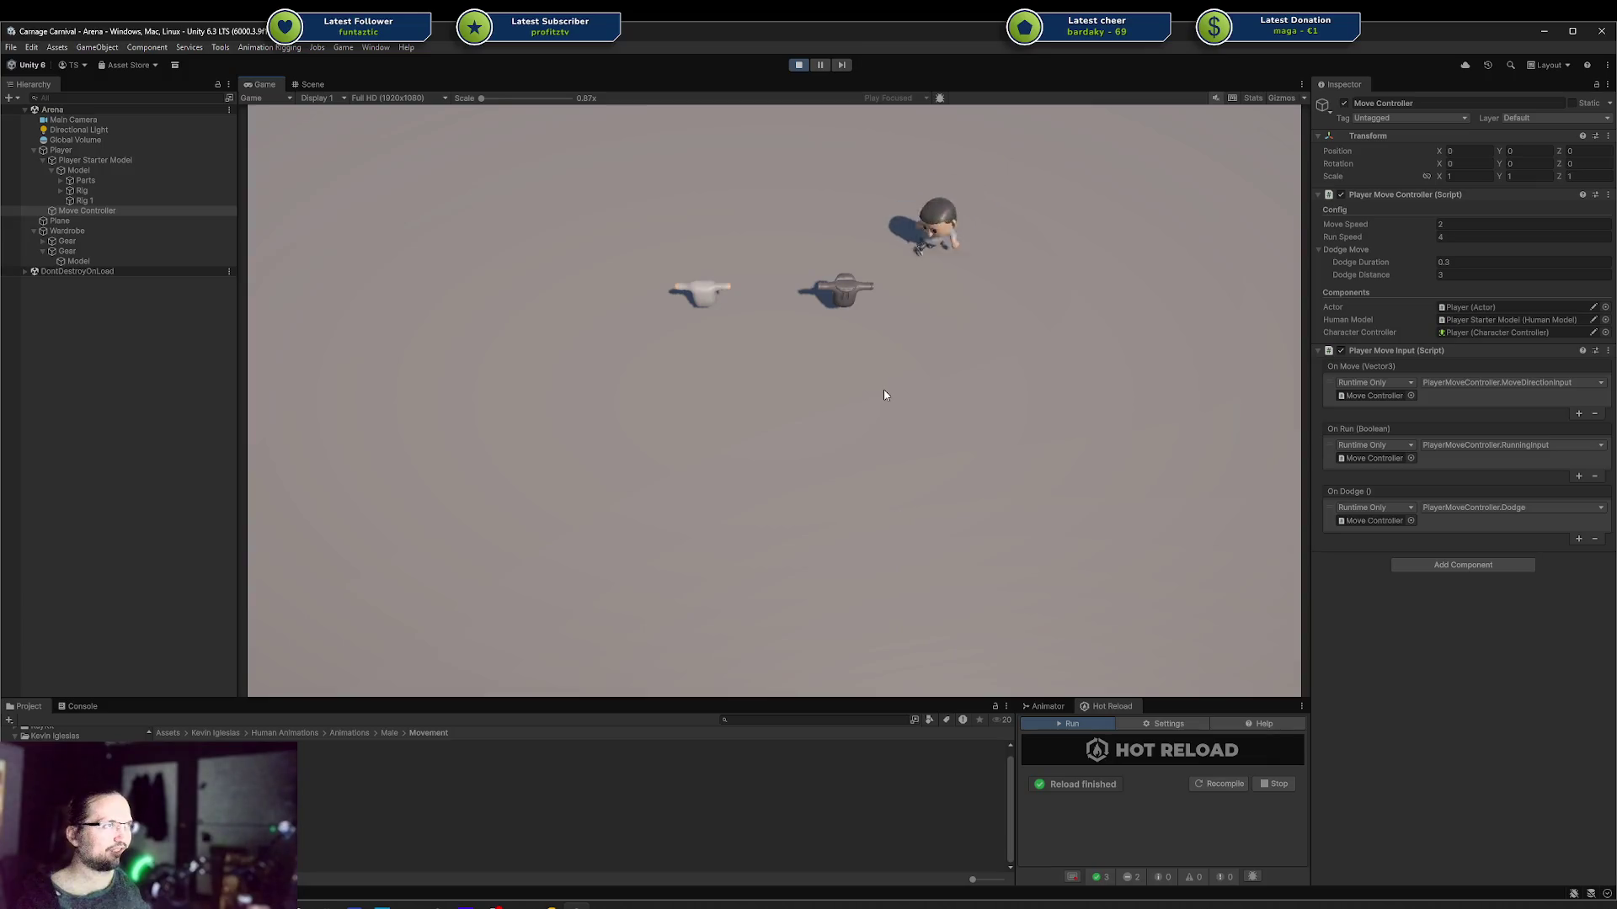
key(w)
key(d)
key(d)
key(s)
key(a)
key(w)
key(a)
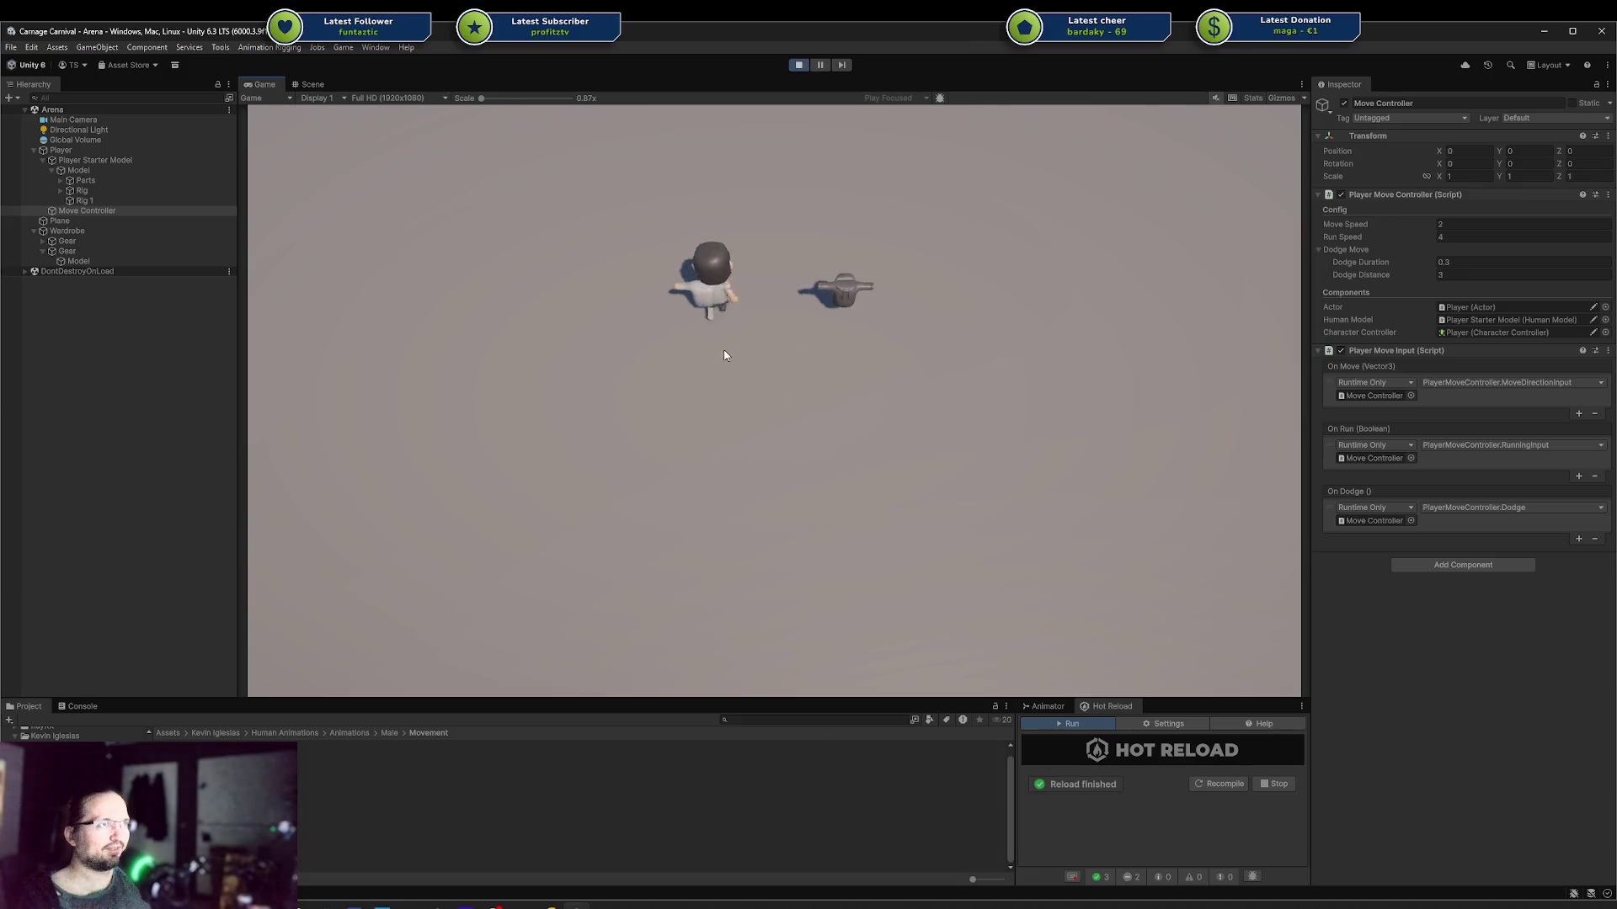
key(d)
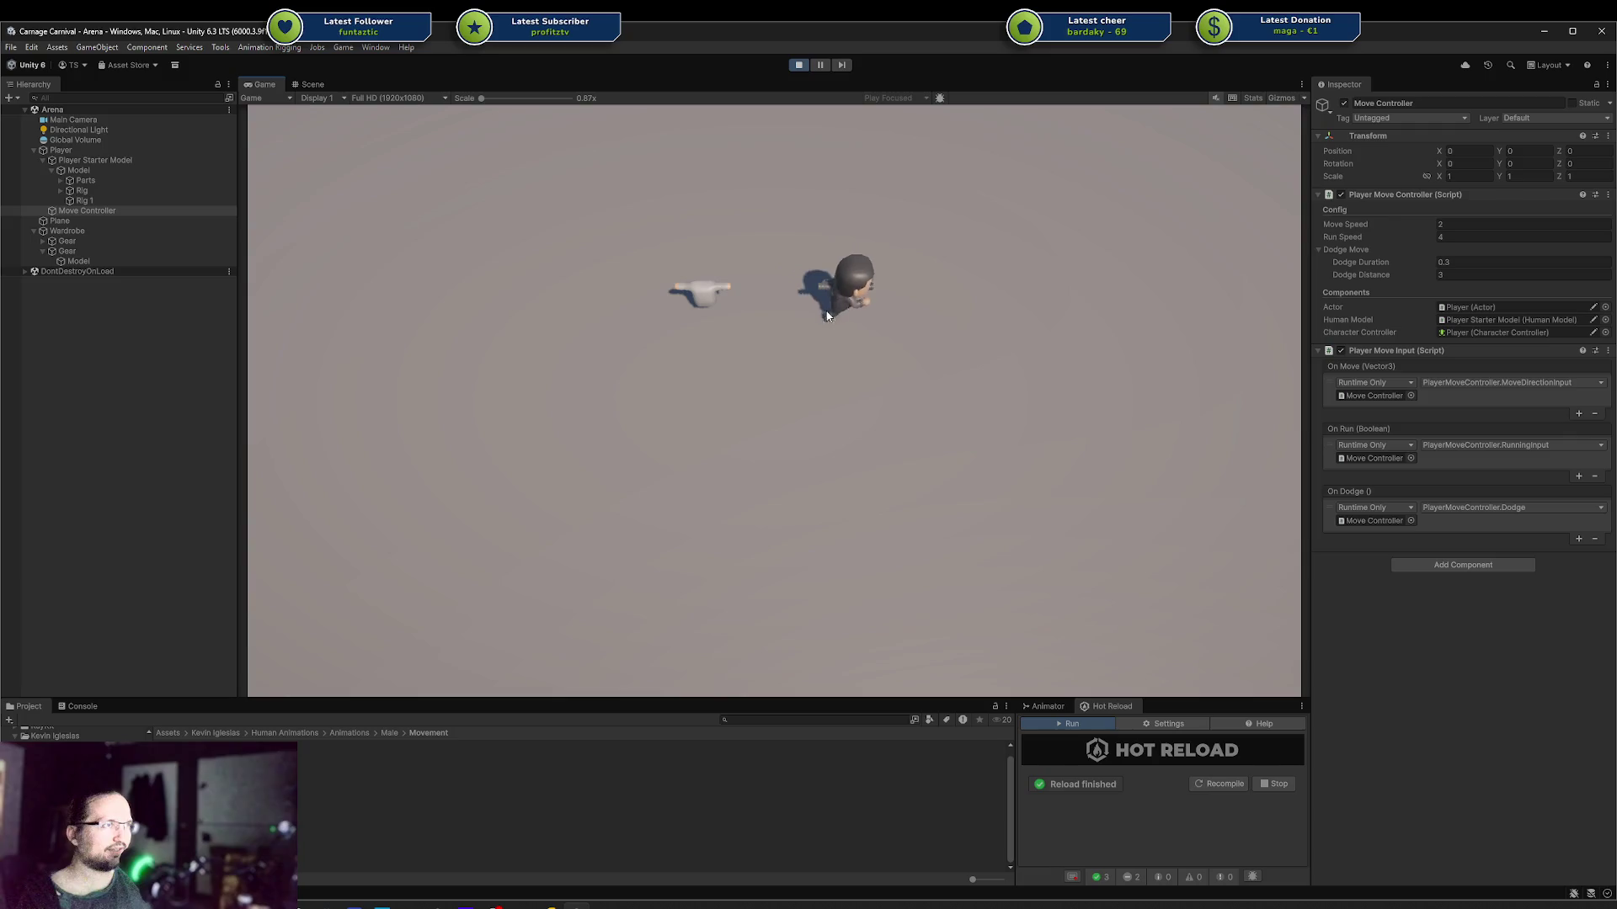
key(w)
key(a)
key(s)
Step: Walk the player past both pieces and finish beside the white hat, left of the grey one
key(d)
key(w)
key(a)
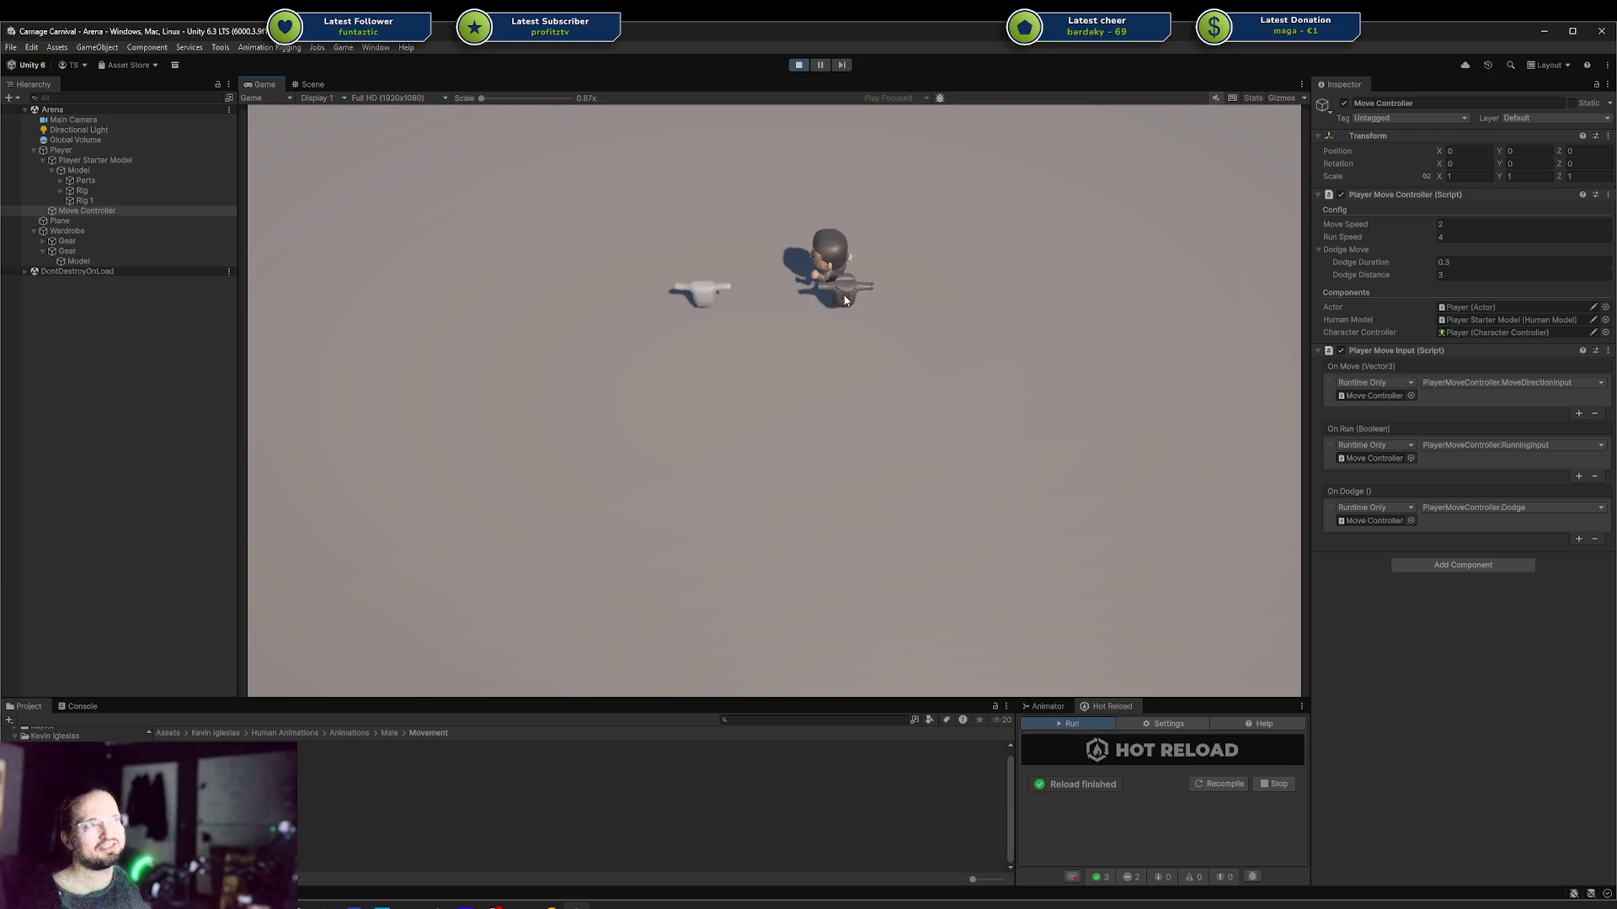
key(d)
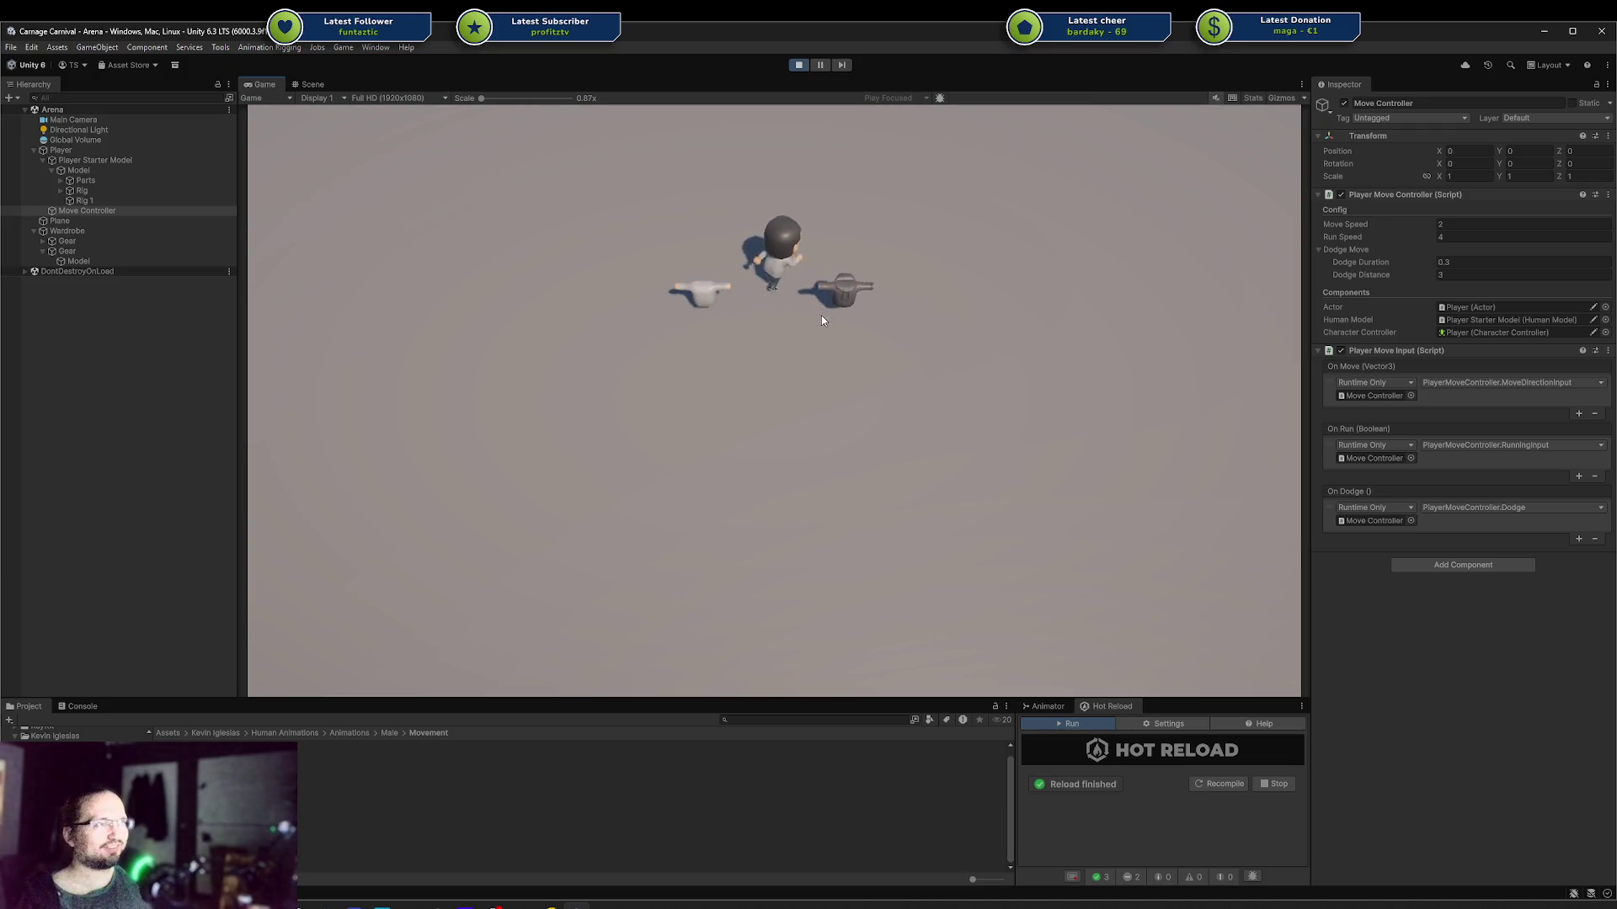
key(s)
key(w)
key(d)
key(a)
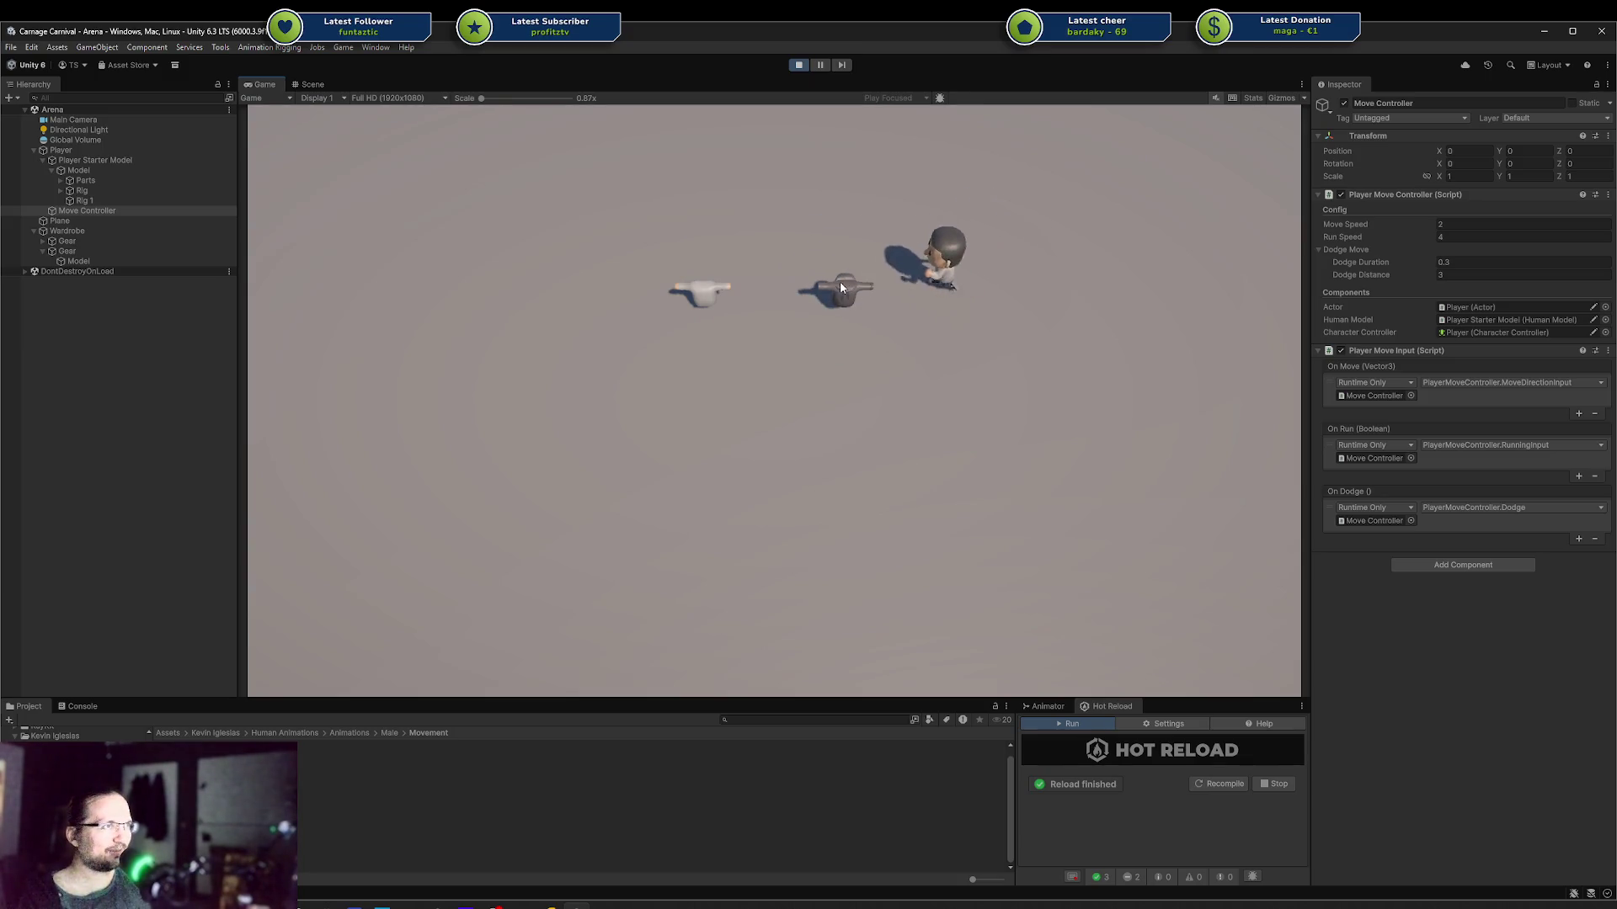
key(w)
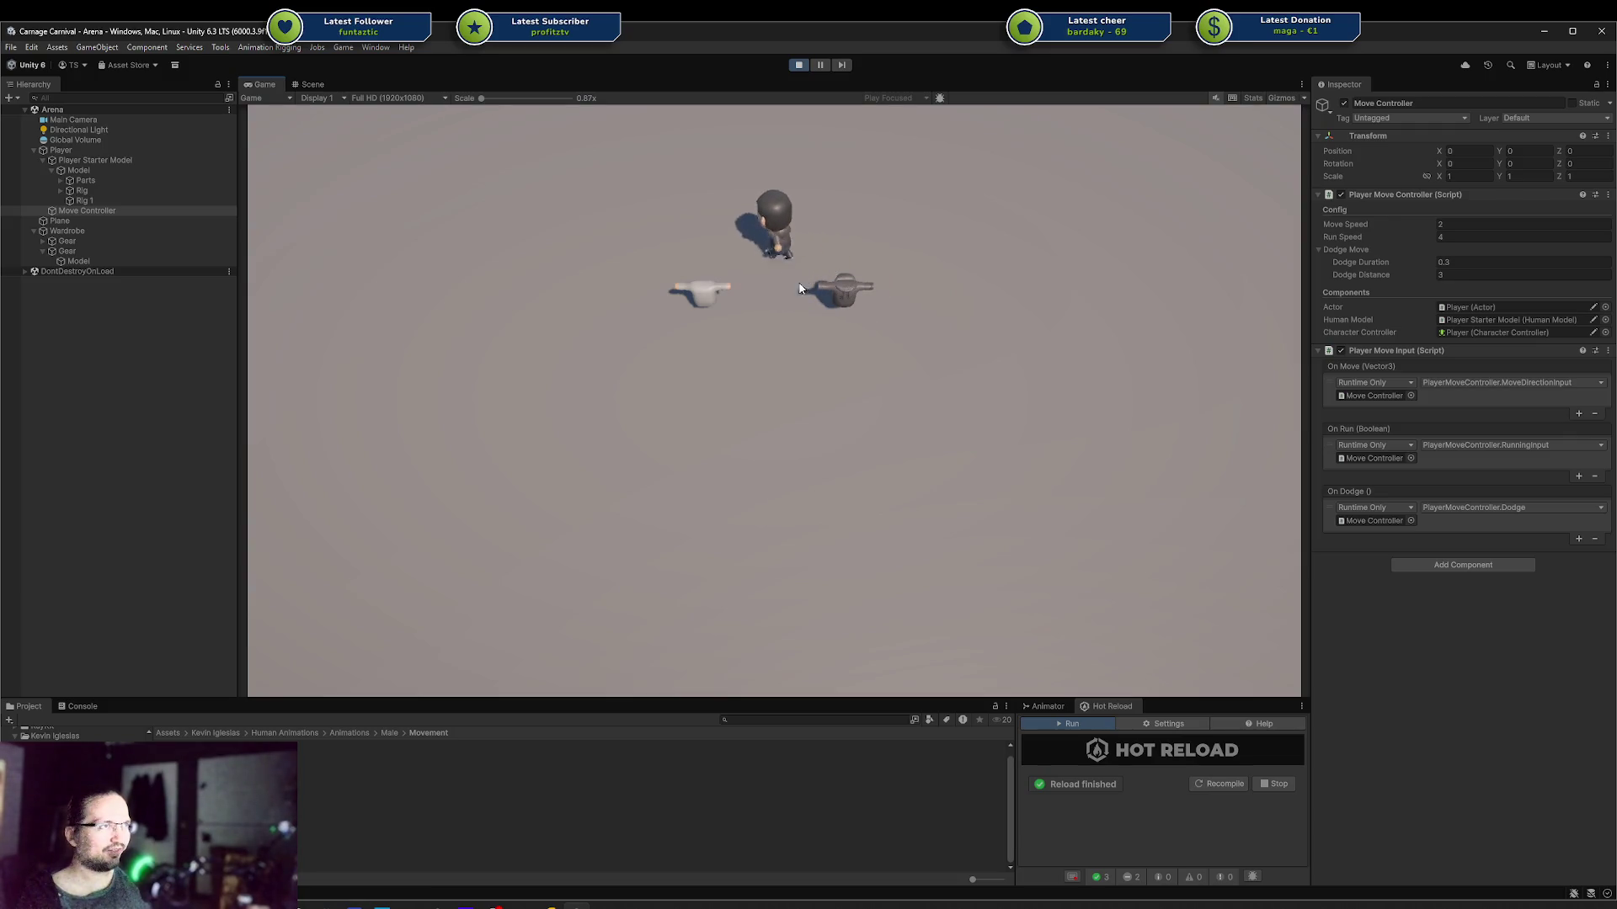
key(s)
key(a)
key(w)
key(d)
key(d)
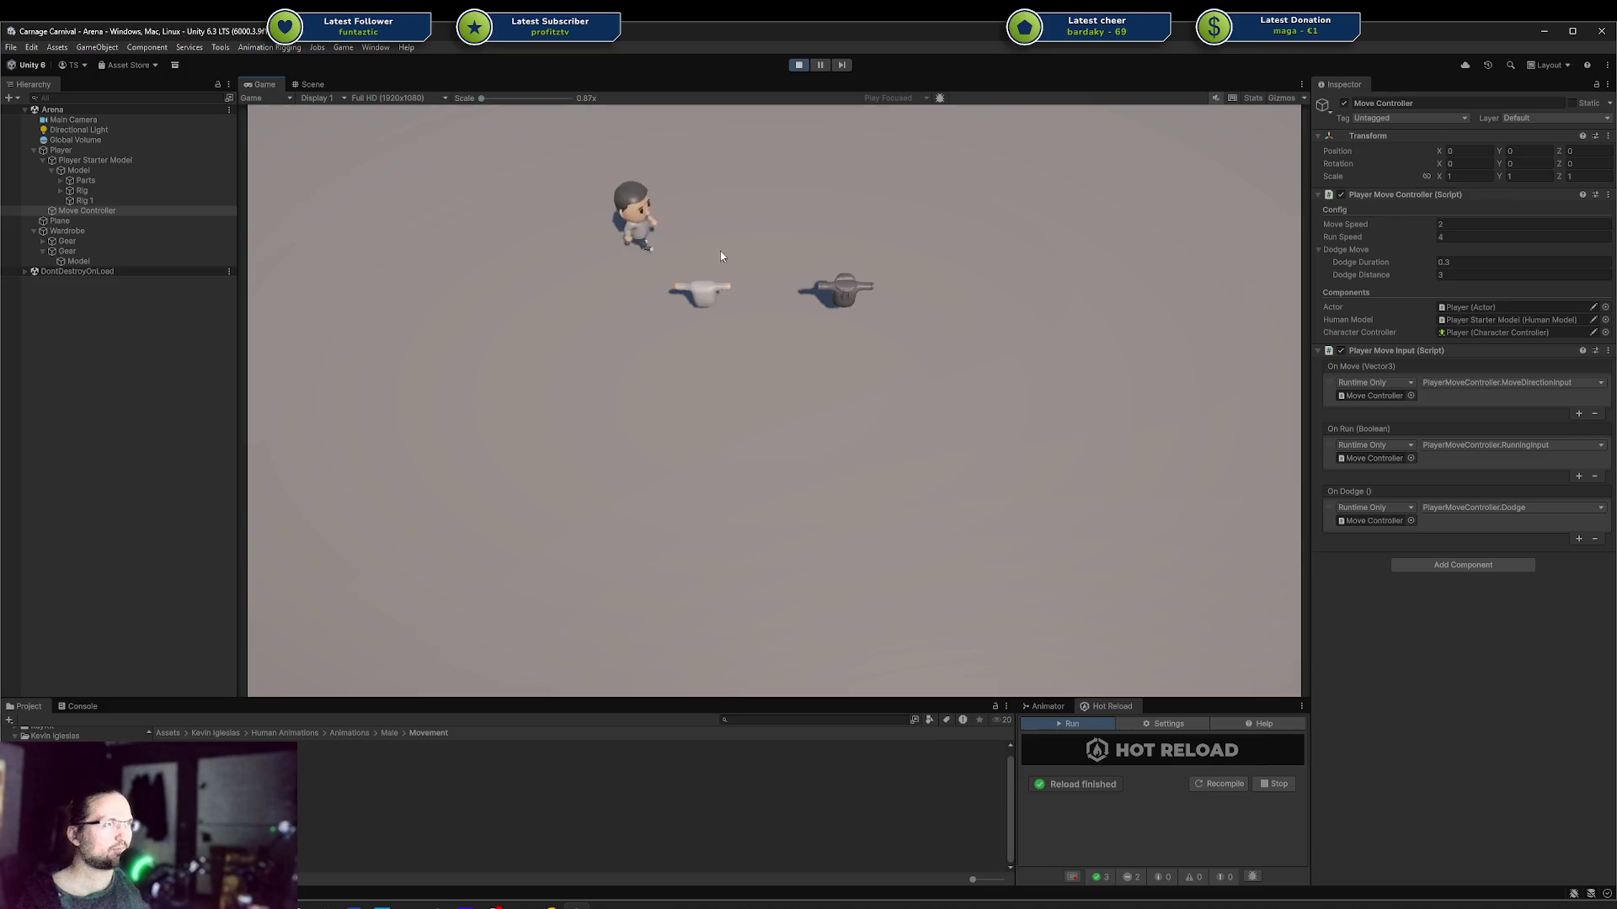
key(d)
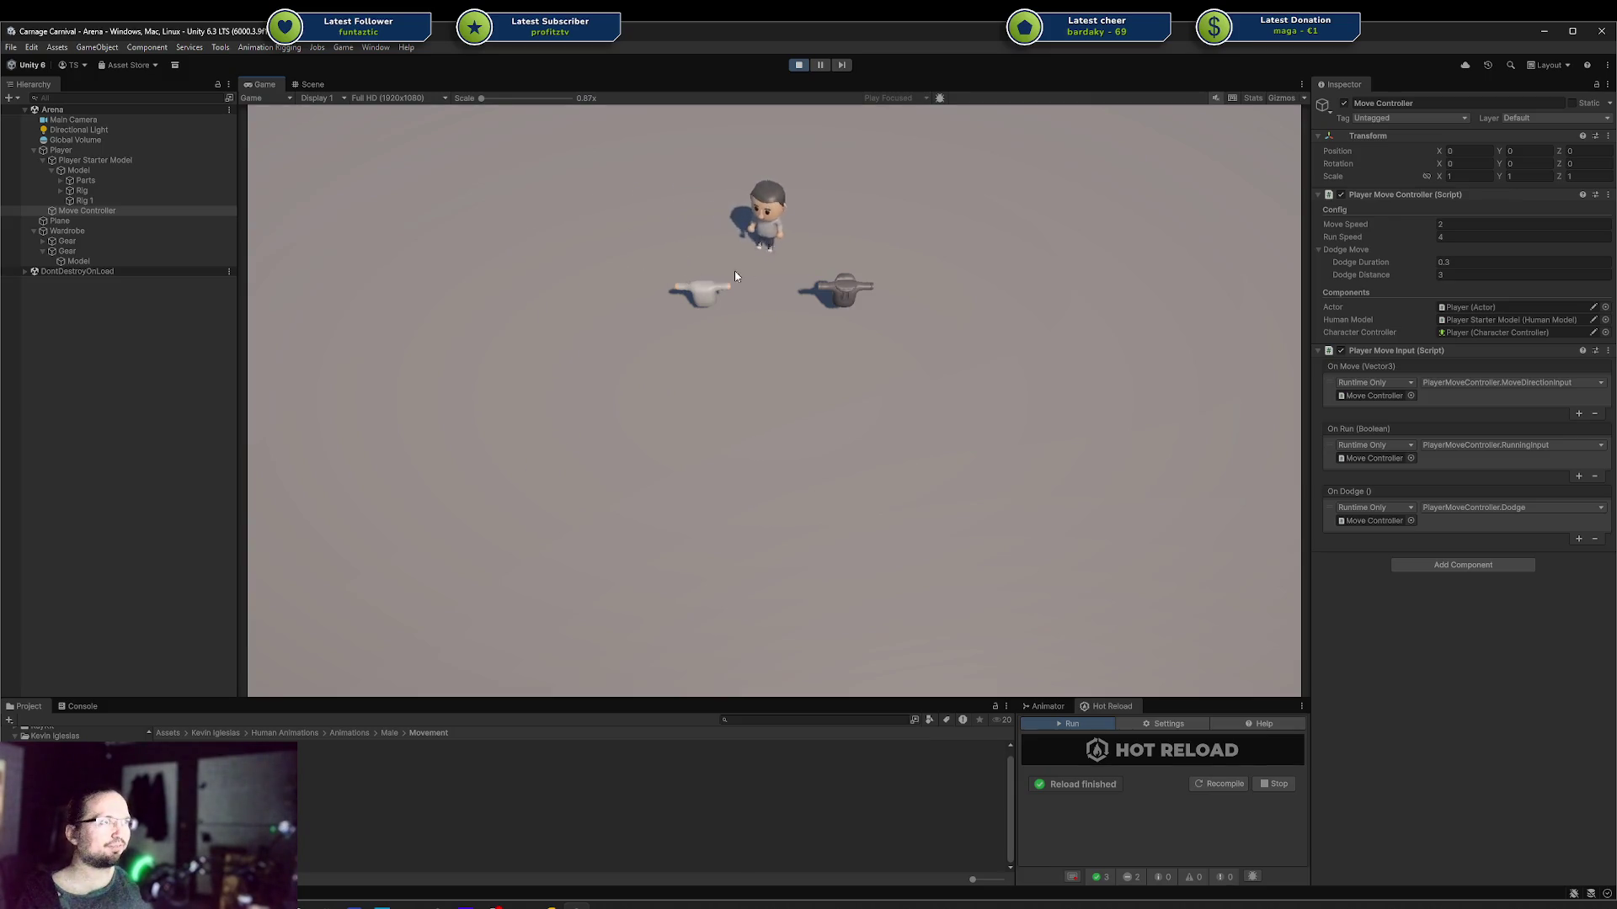
key(d)
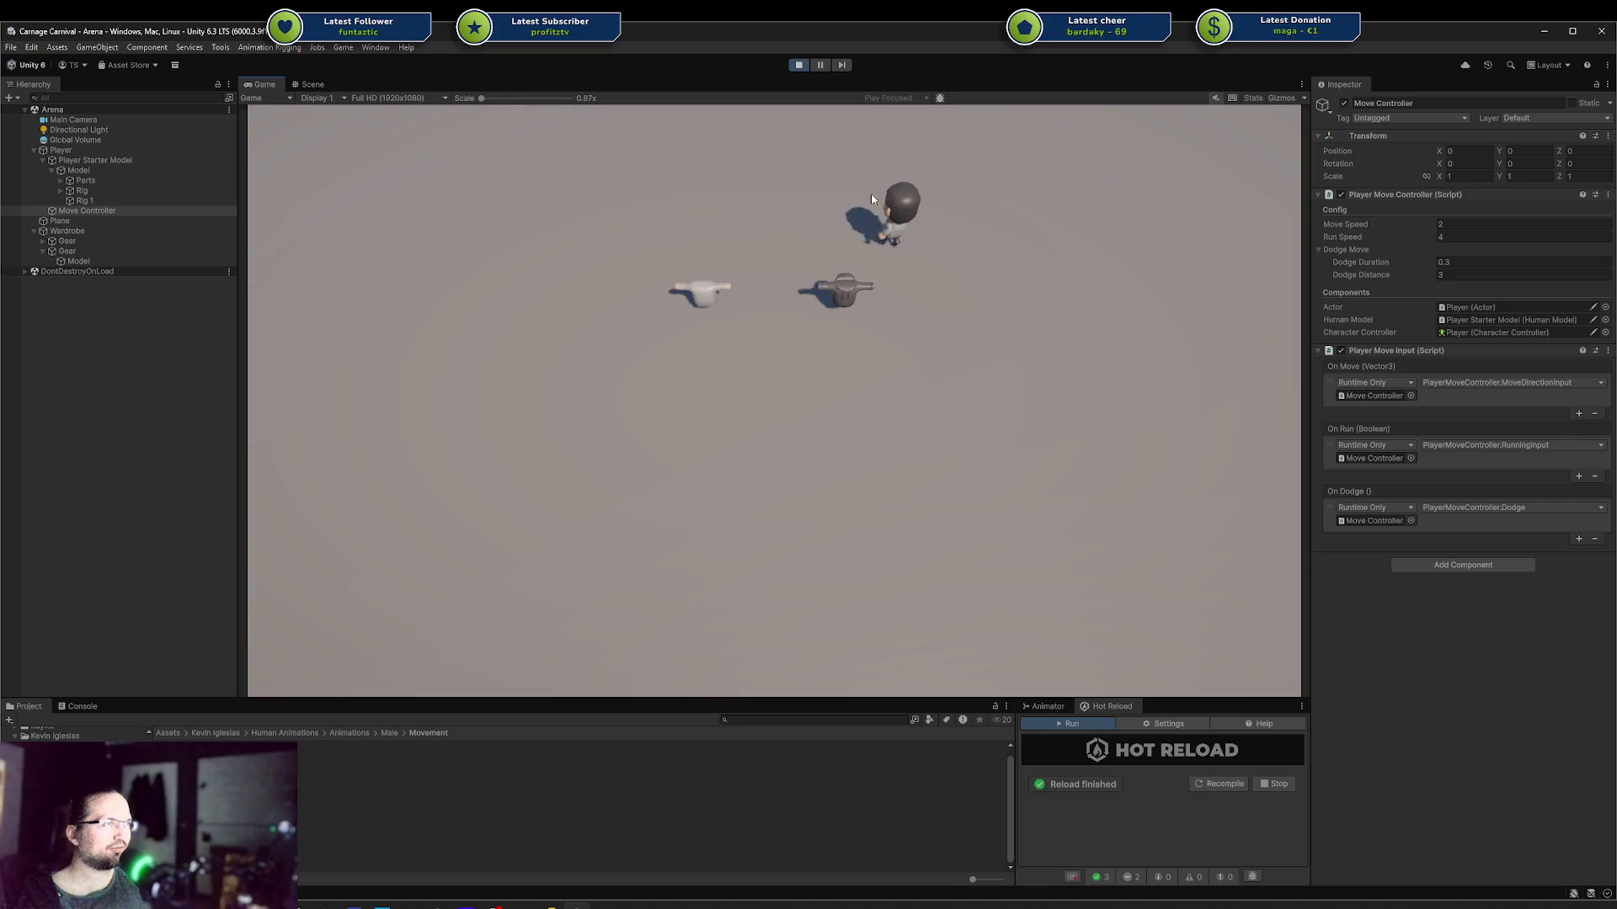
key(s)
key(a)
key(w)
key(d)
key(w)
key(d)
key(s)
key(a)
key(w)
key(a)
key(s)
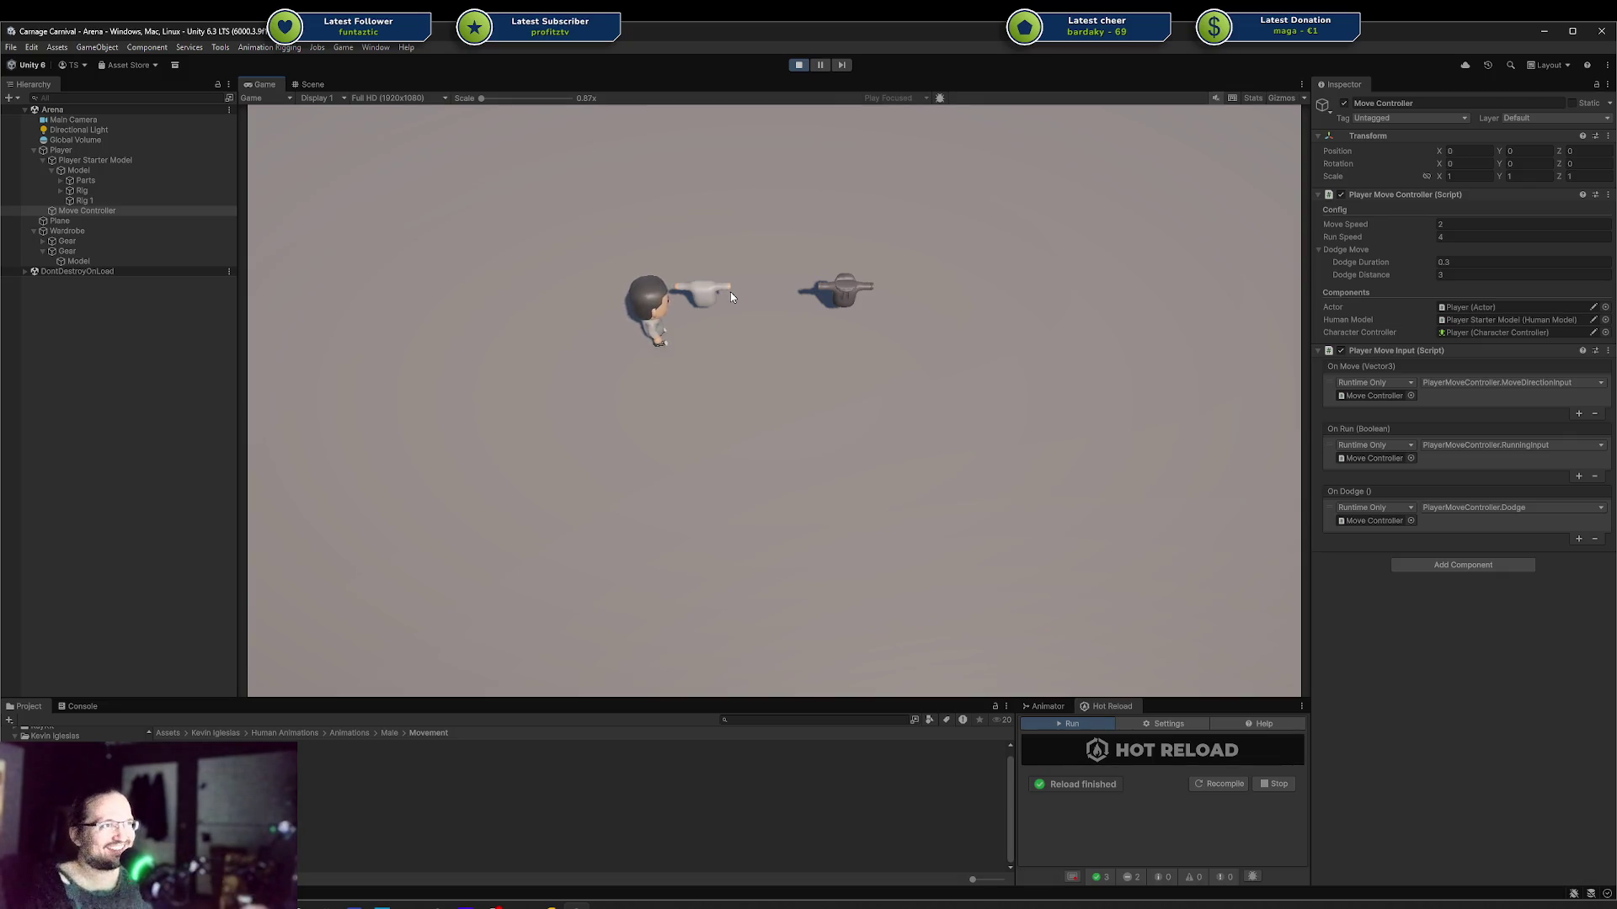
Step: Steer the player with WASD around the white and dark gear pieces and across the lower floor
key(d)
key(w)
key(d)
key(a)
key(a)
key(s)
key(d)
key(w)
key(a)
key(s)
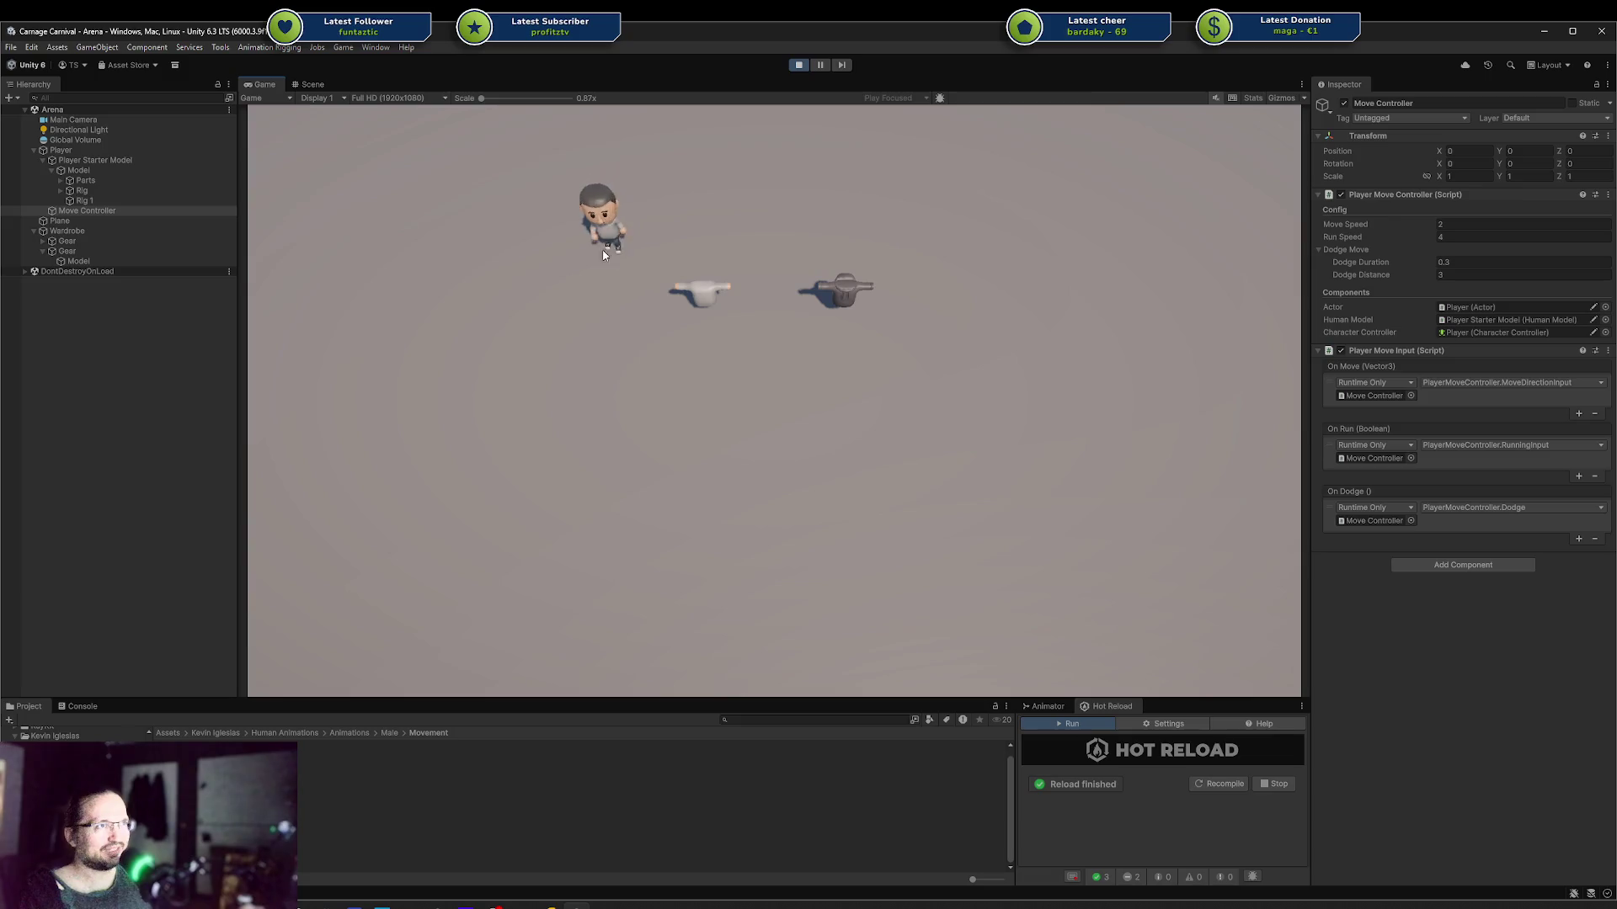
key(s)
key(s)
key(d)
key(w)
key(d)
key(w)
key(a)
key(a)
key(s)
key(w)
key(s)
key(a)
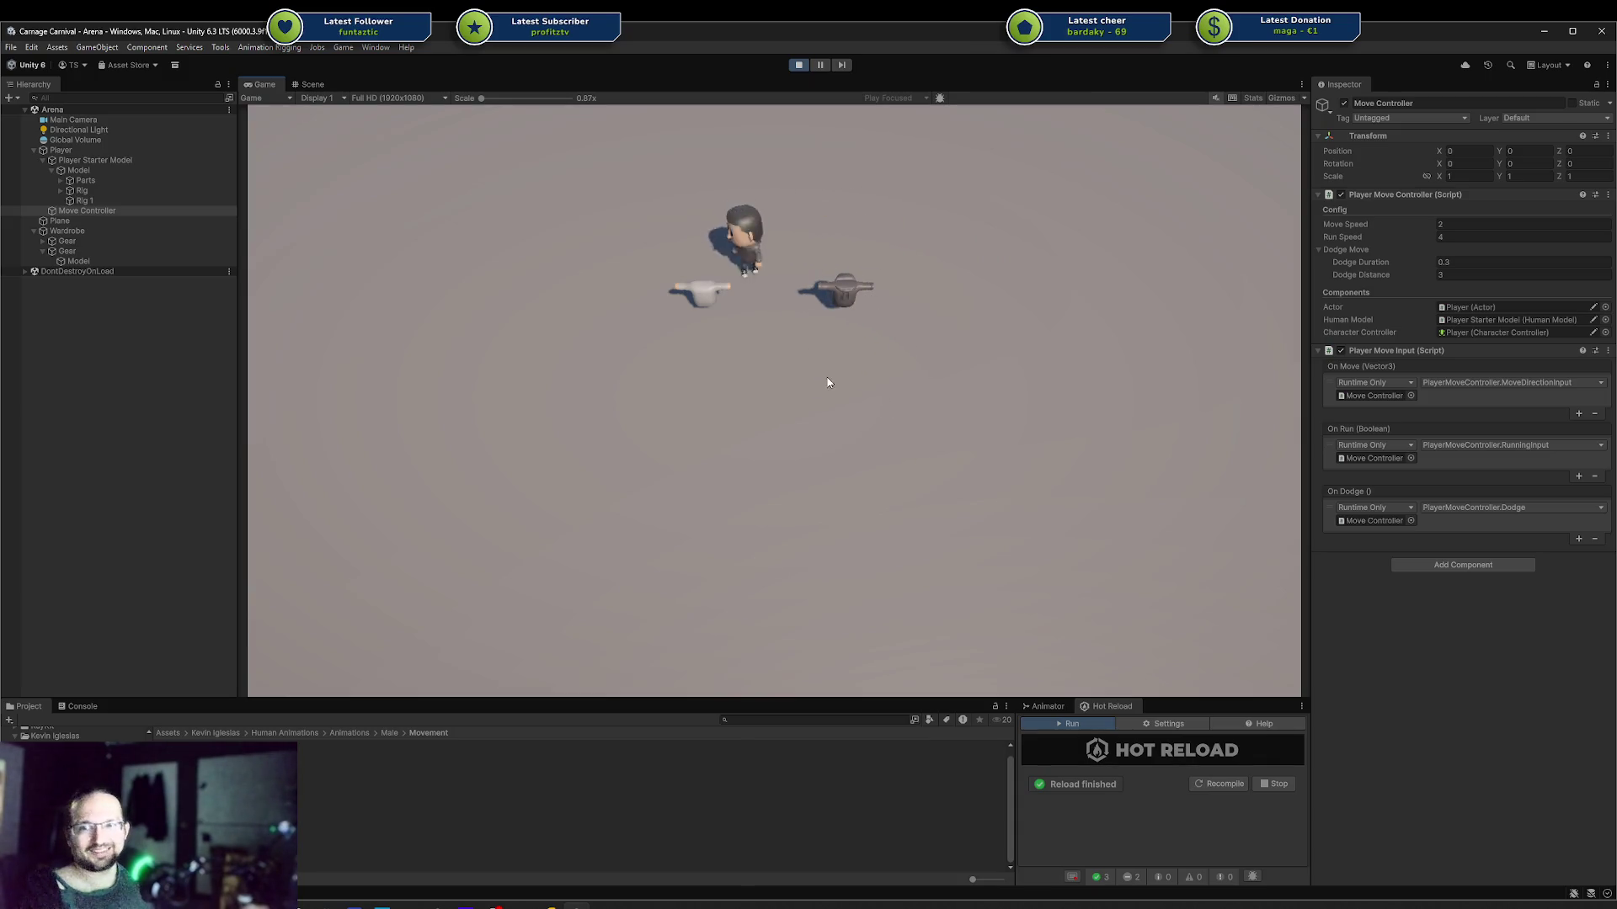
key(w)
key(a)
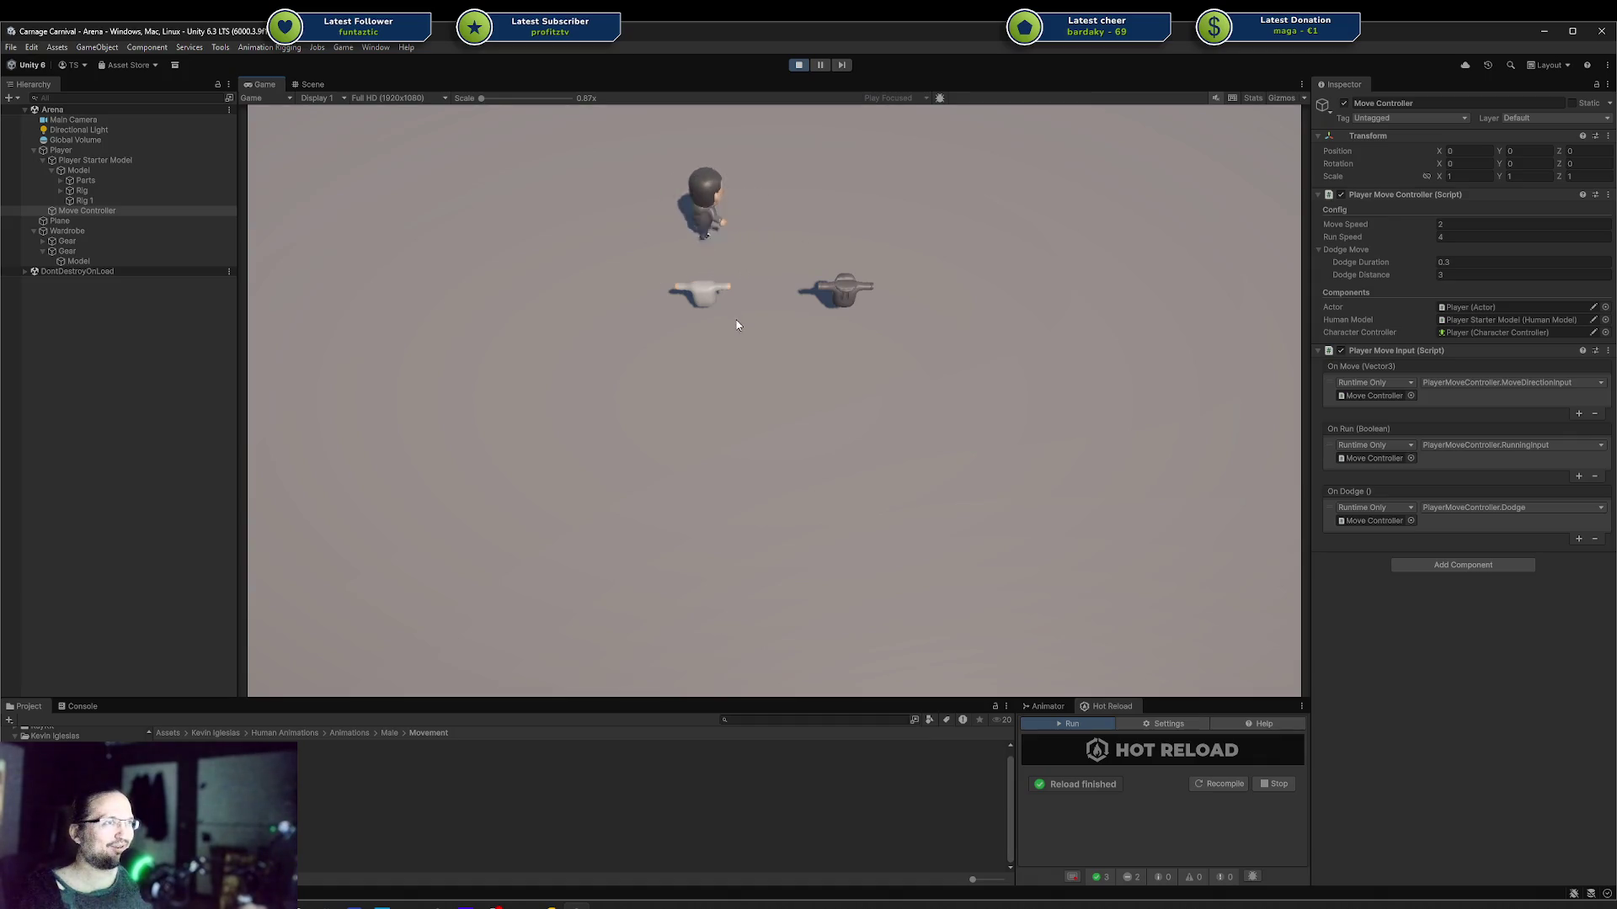
key(s)
key(s)
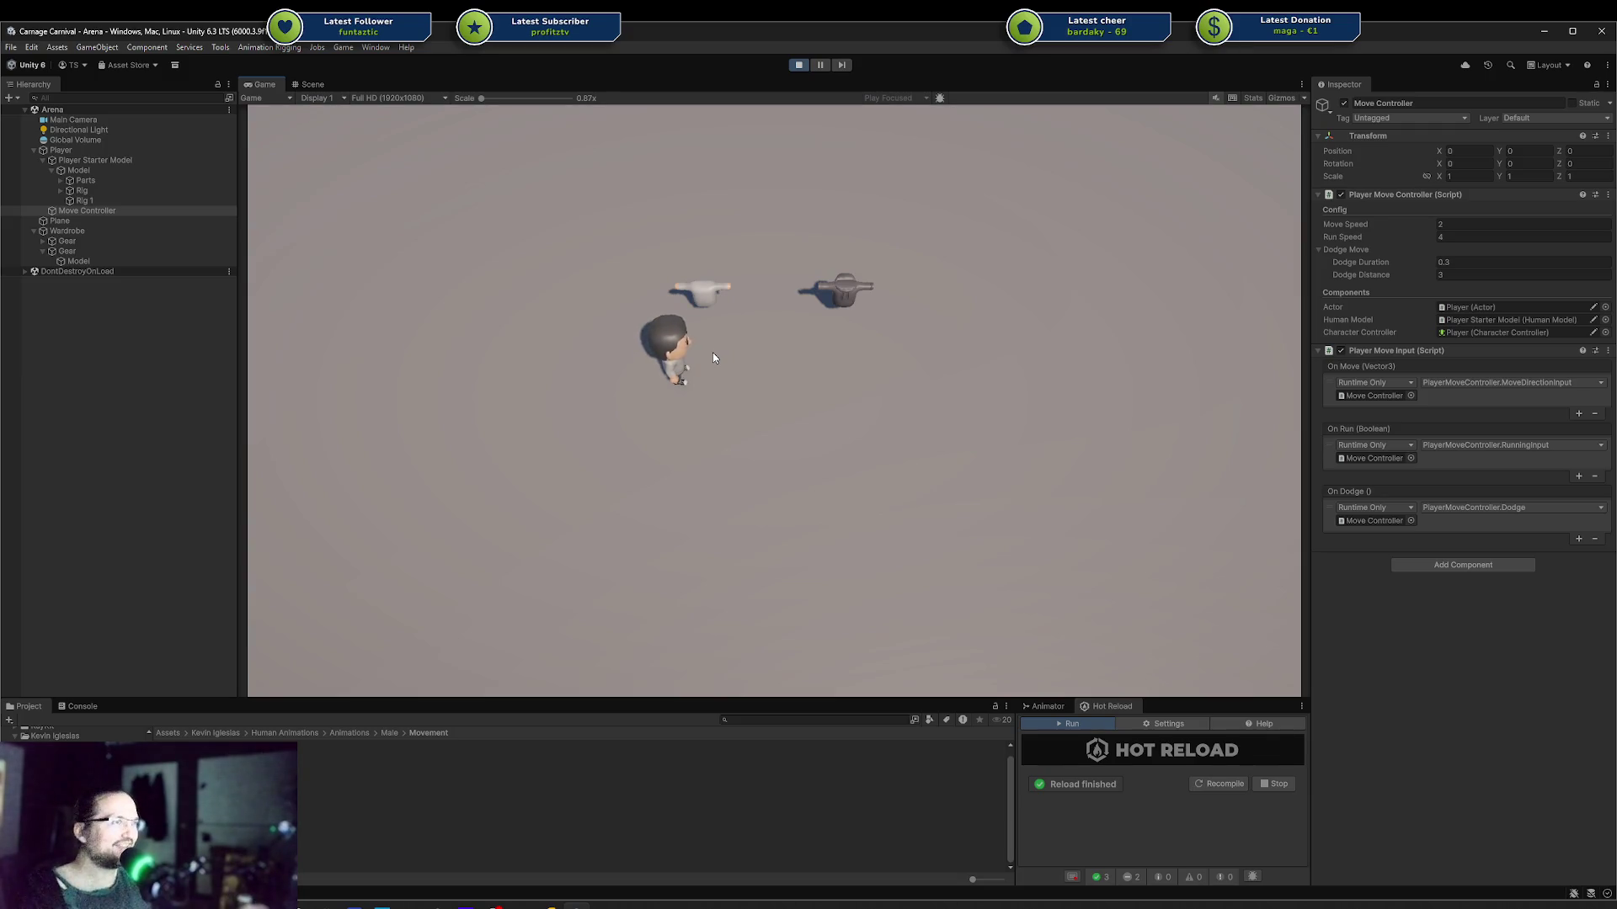
key(w)
key(d)
key(d)
key(w)
key(a)
key(s)
key(a)
key(a)
key(w)
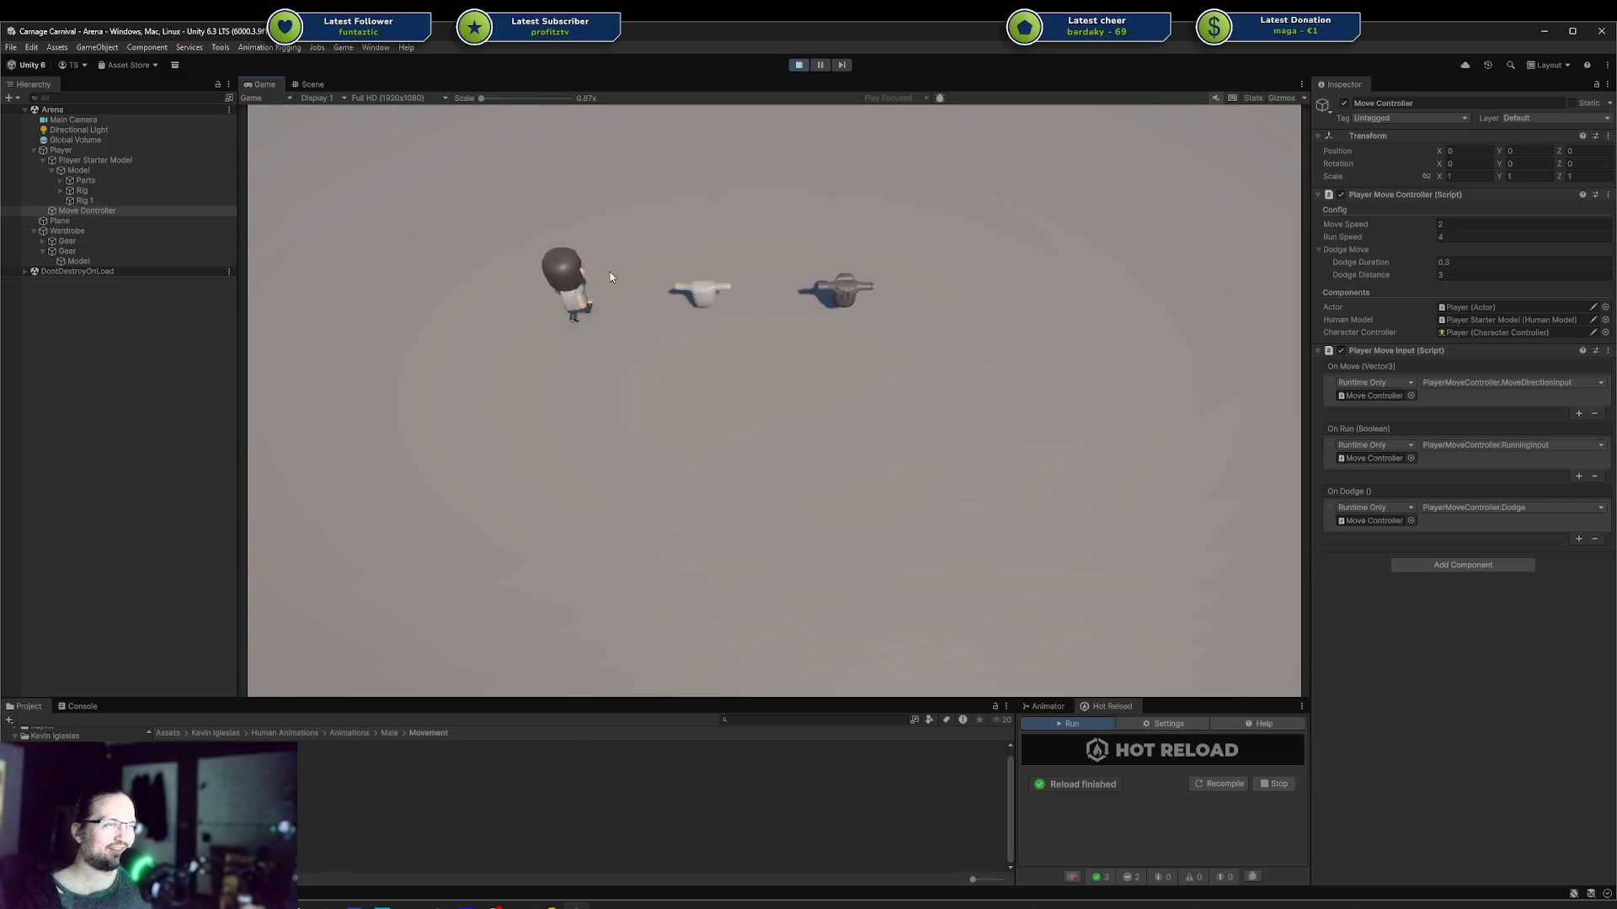
key(d)
key(s)
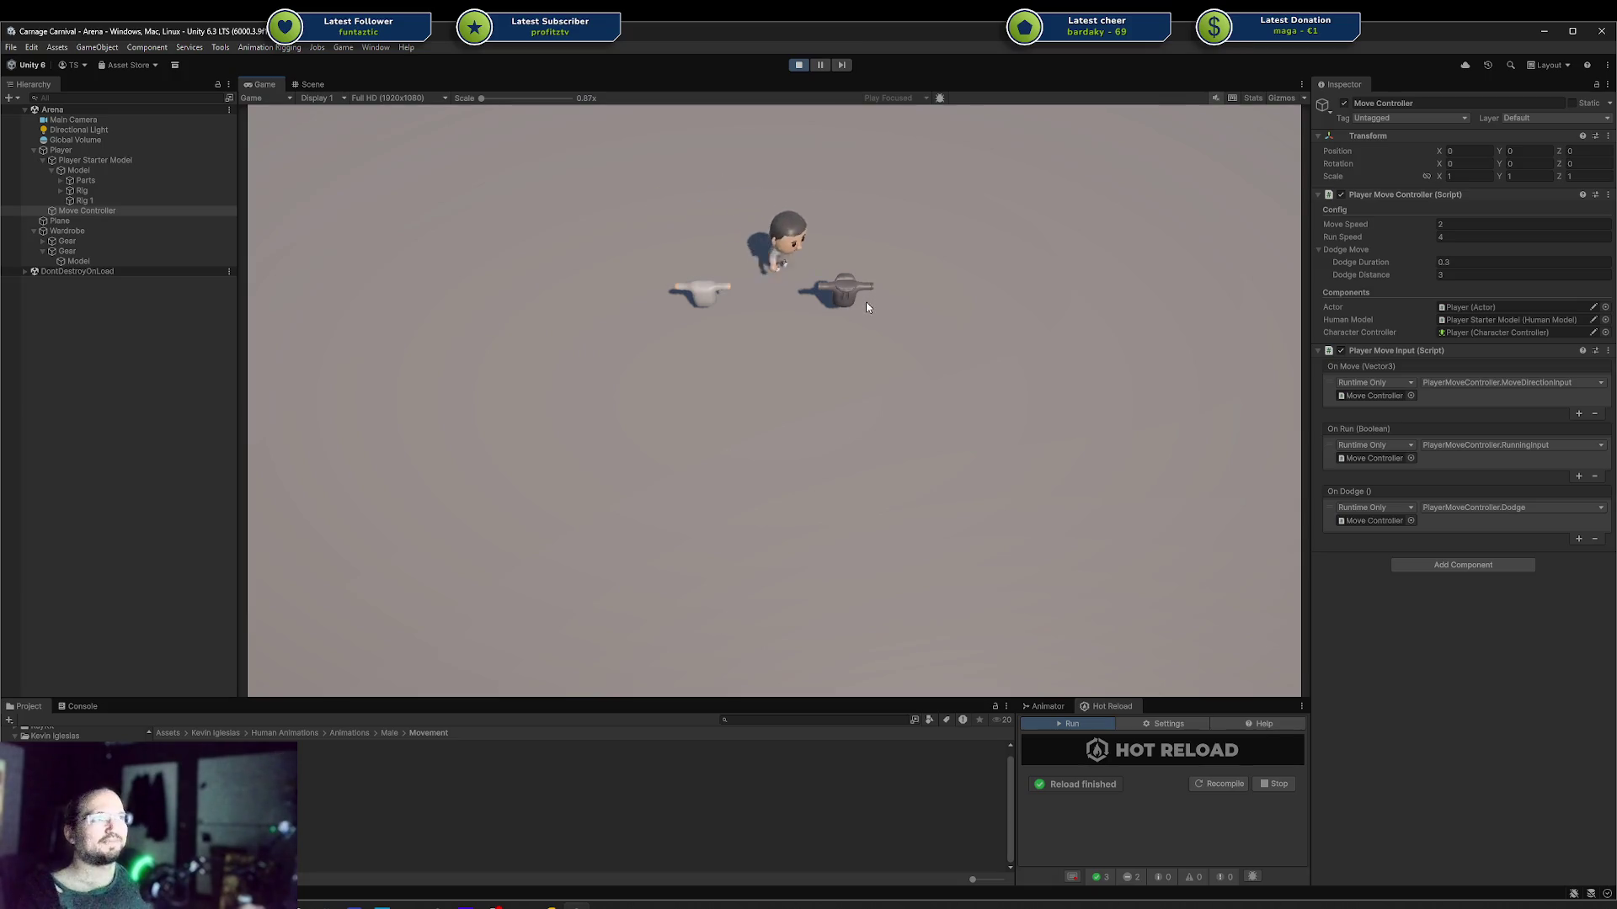
key(w)
key(a)
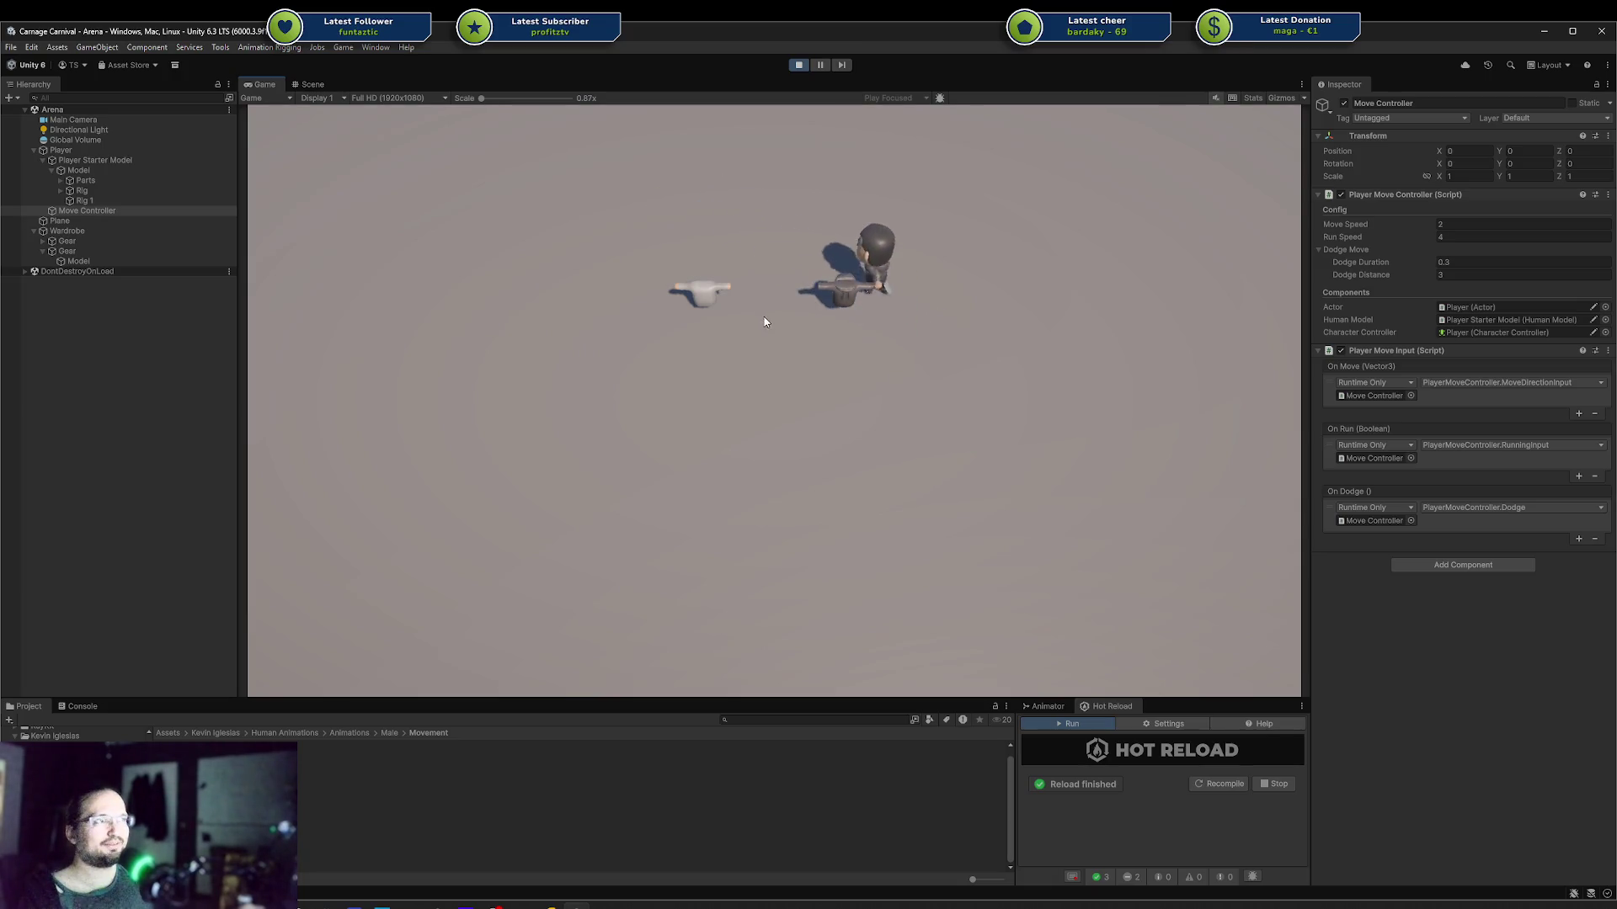
key(s)
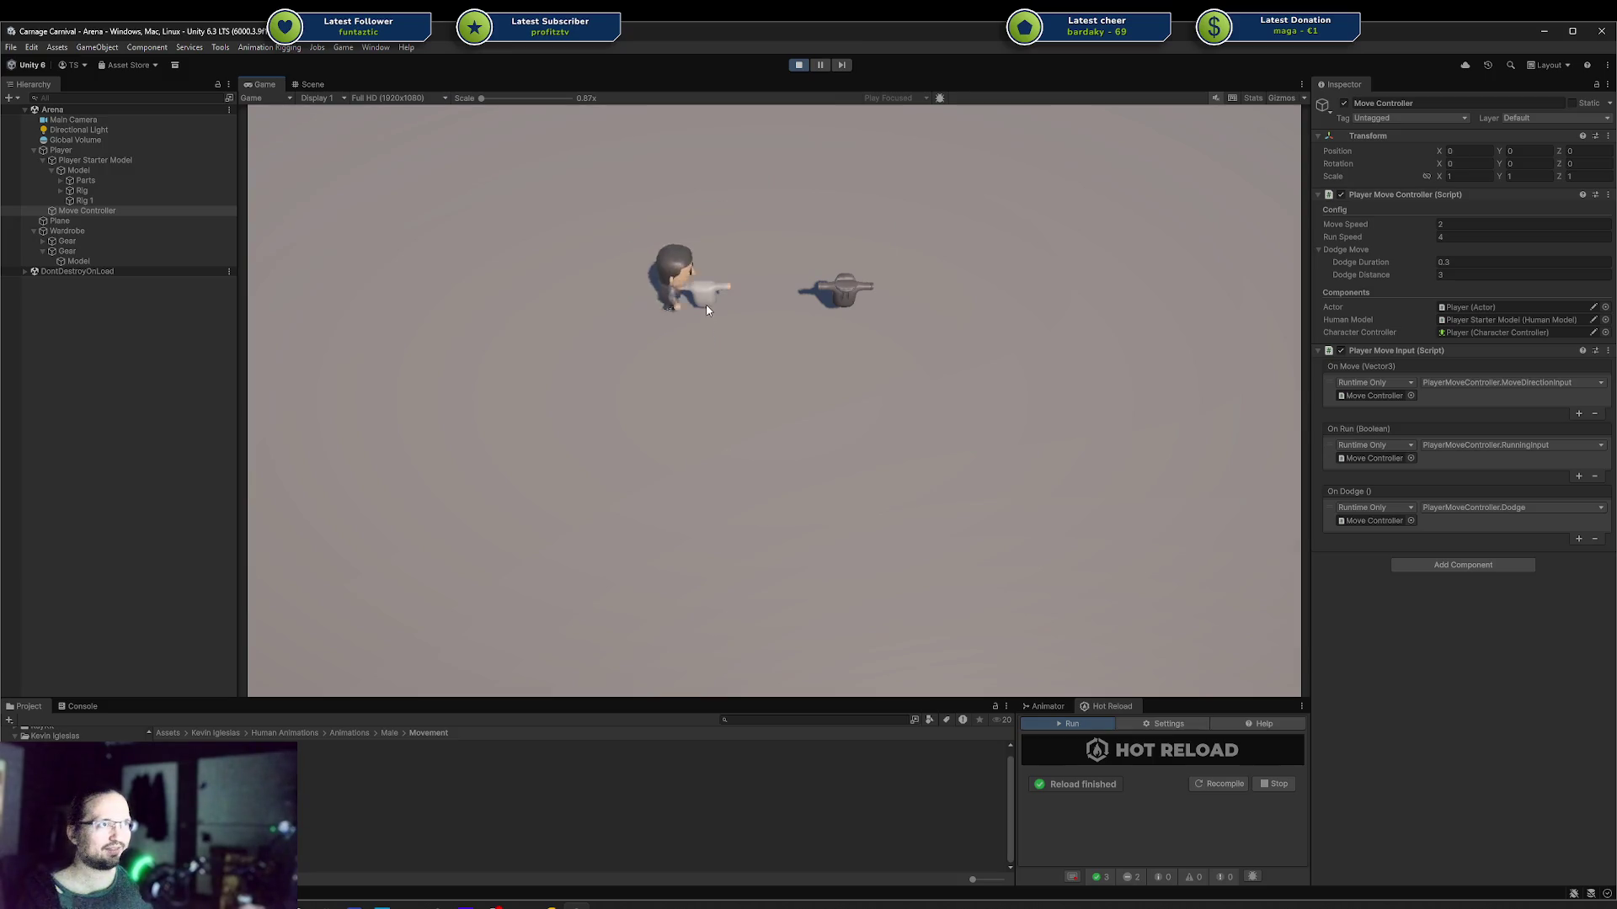
key(w)
key(d)
key(s)
key(a)
key(w)
key(a)
key(s)
key(a)
key(w)
key(d)
key(d)
Step: Walk the player near the dark piece, then dodge down-left with Space in front of the grey hat
key(s)
key(a)
key(w)
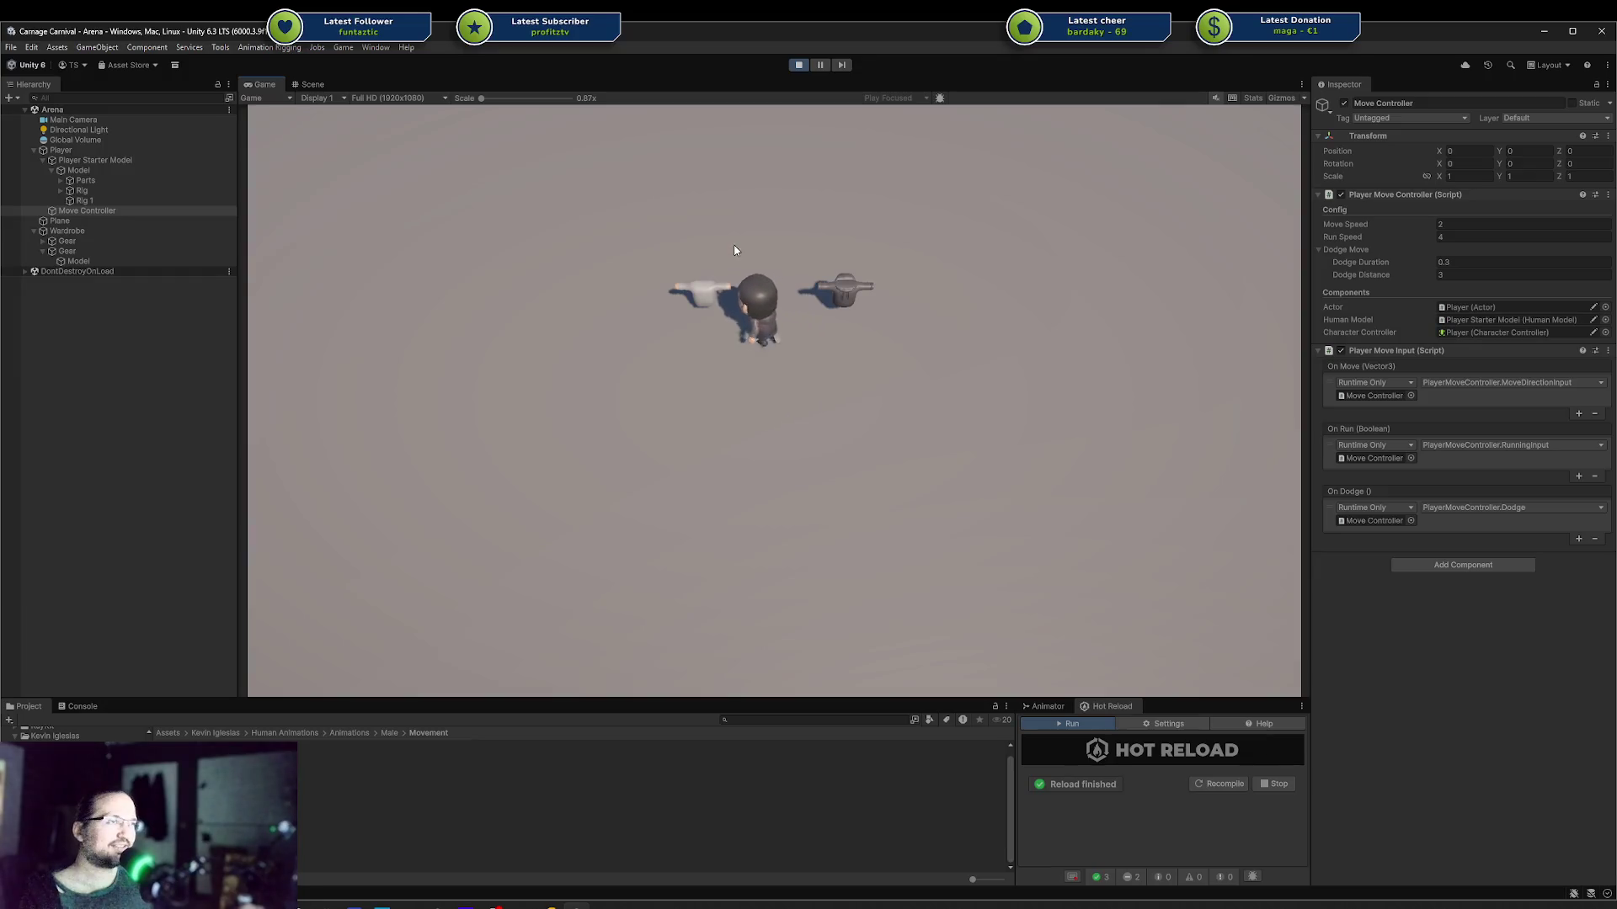
key(d)
key(s)
key(a)
key(w)
key(d)
key(s)
key(d)
key(a)
key(w)
key(w)
key(a)
key(s)
key(s)
key(a)
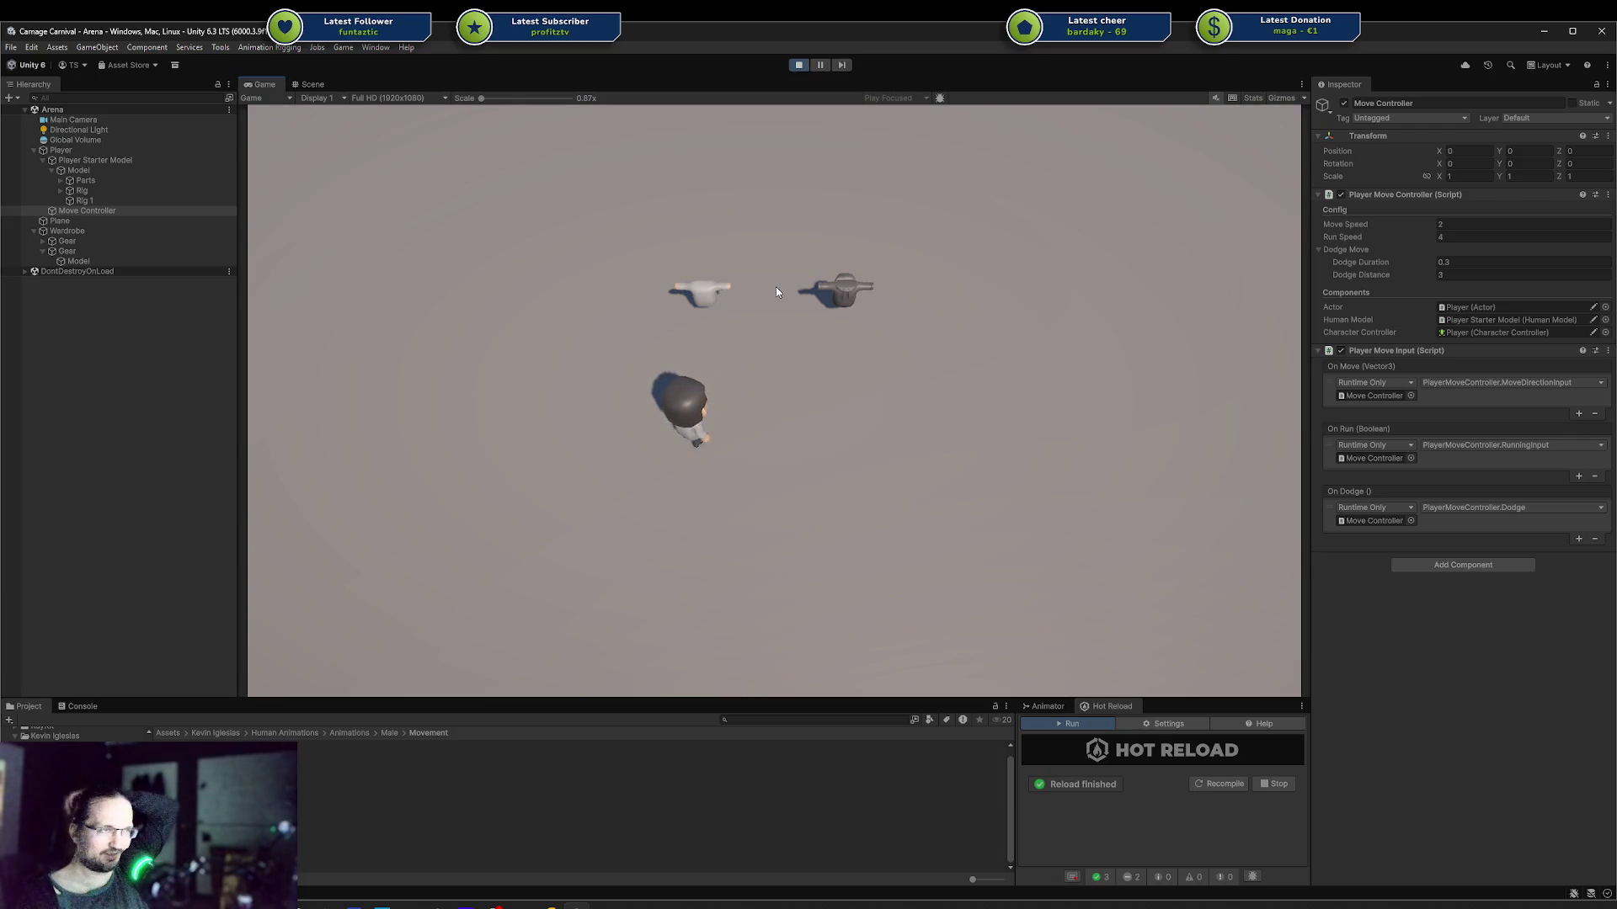
key(w)
key(d)
key(d)
key(space)
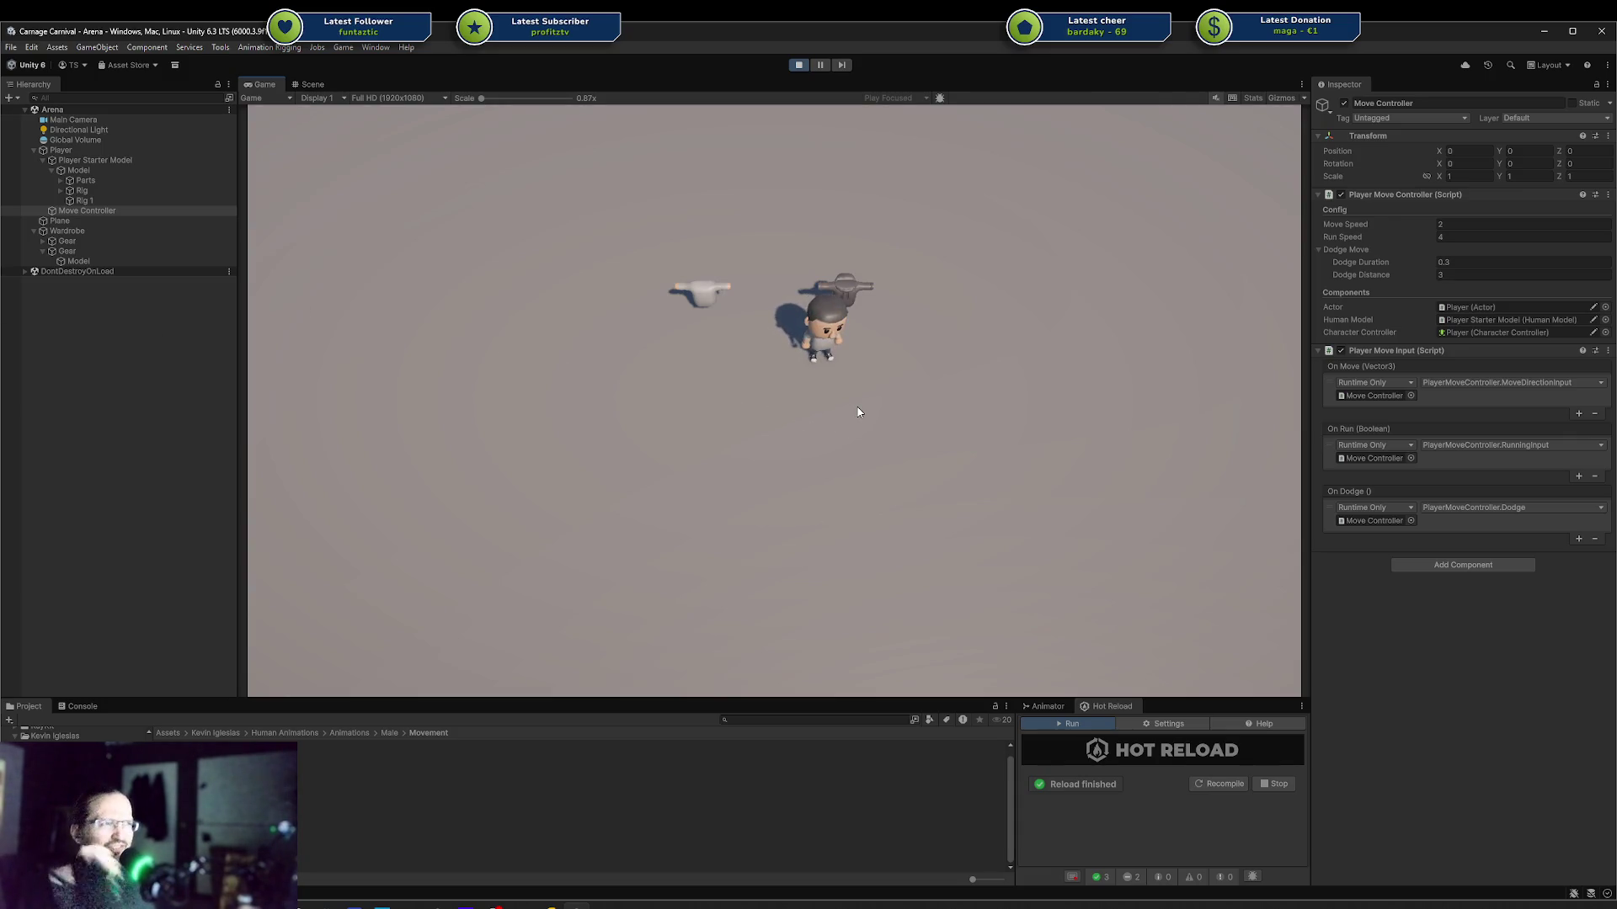
Step: Walk the player up with W to just below the grey hat, right of the white one
key(w)
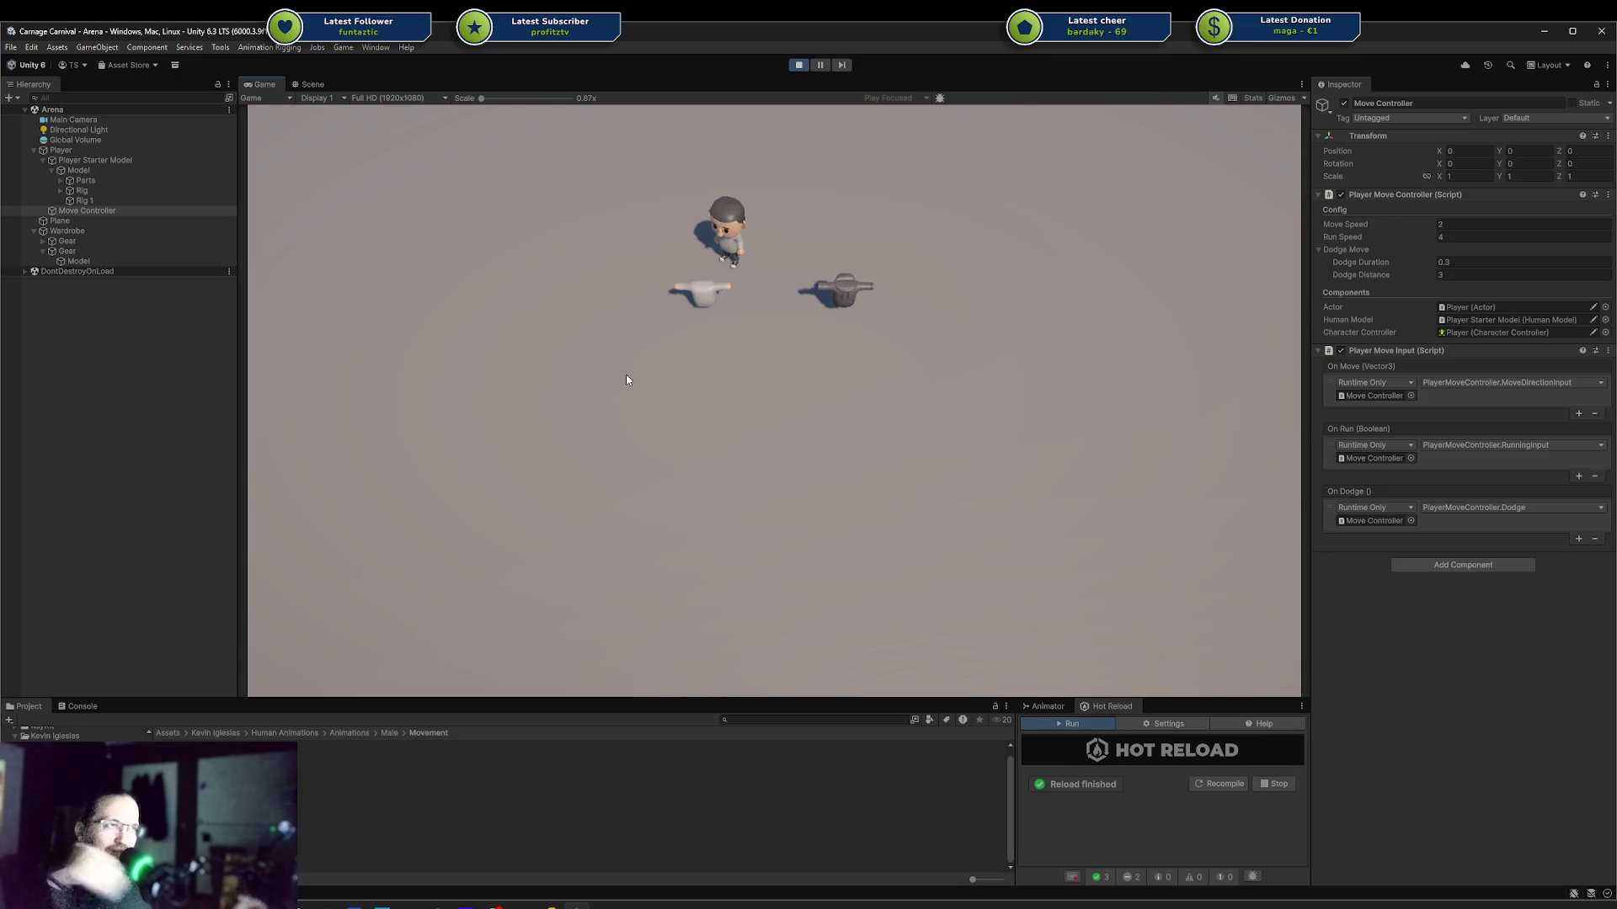
Step: Walk the player on and off the dark piece several times with WASD
key(d)
key(s)
key(a)
key(w)
key(s)
key(d)
key(w)
key(a)
key(w)
key(s)
key(s)
key(a)
key(w)
key(d)
key(w)
key(d)
key(s)
key(s)
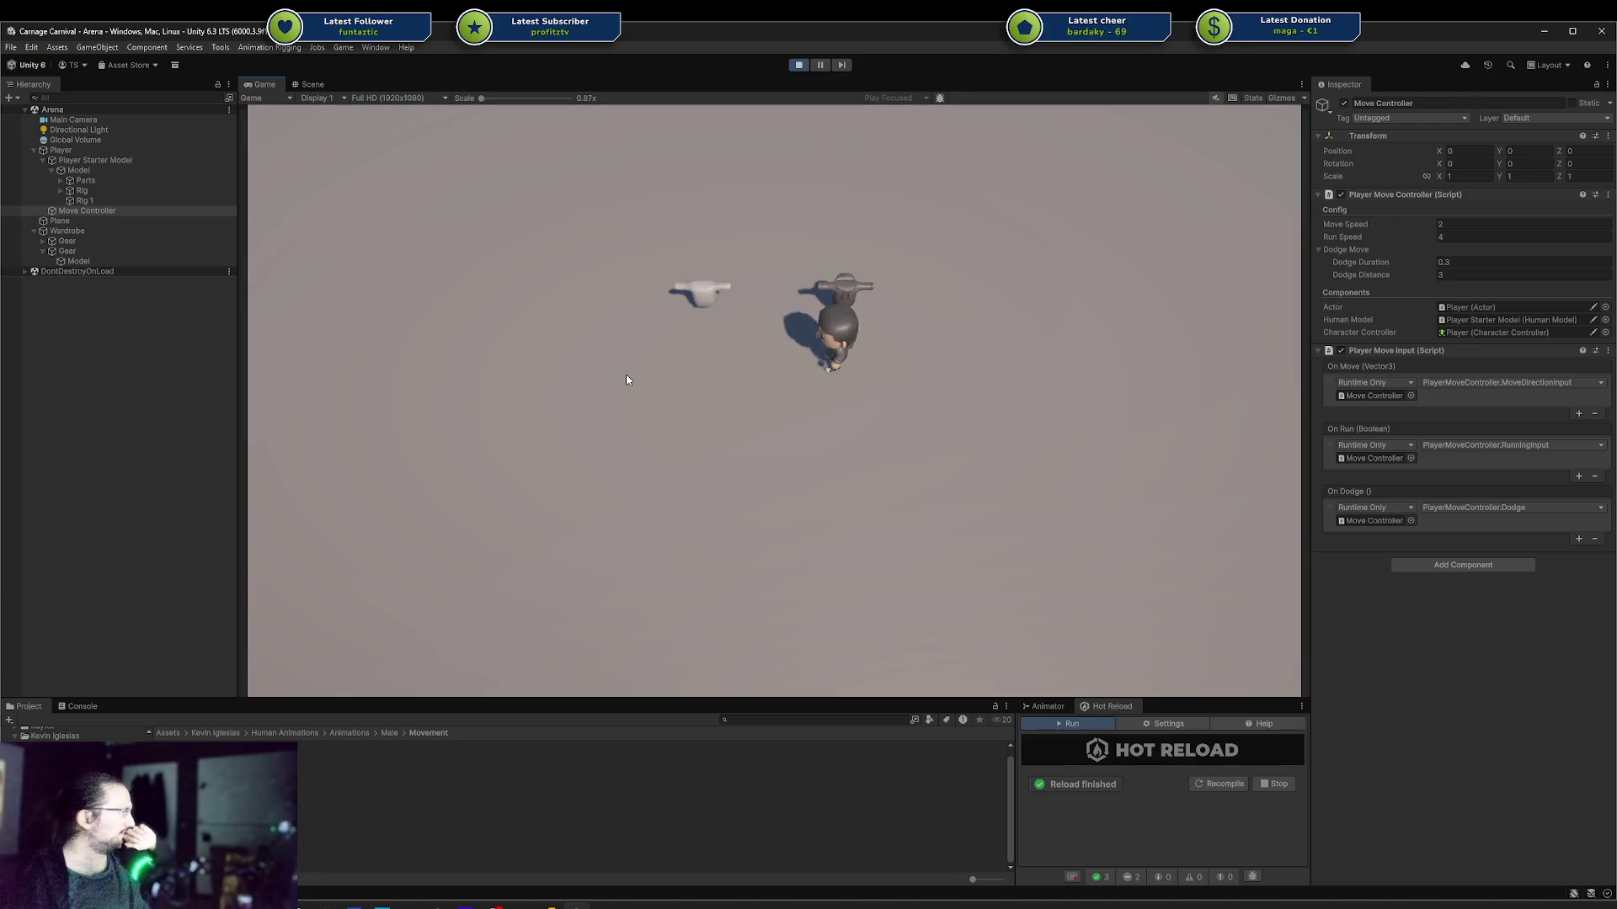
Step: Walk the player past and onto the white chest piece, ending below the white hat, left of the grey one
key(w)
key(a)
key(w)
key(a)
key(s)
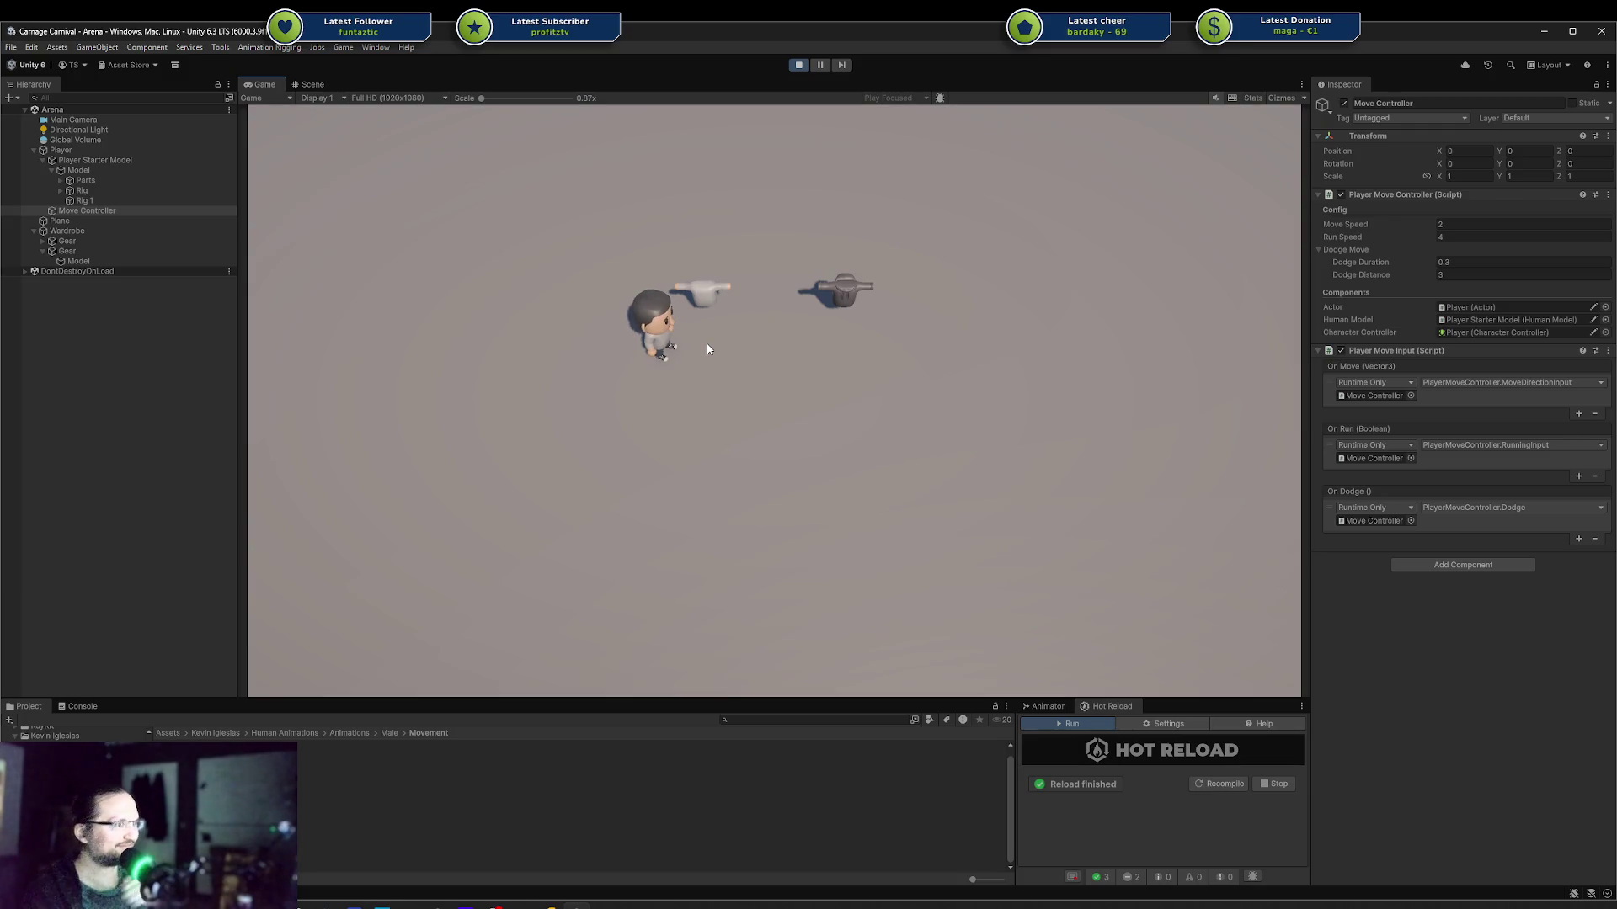
key(w)
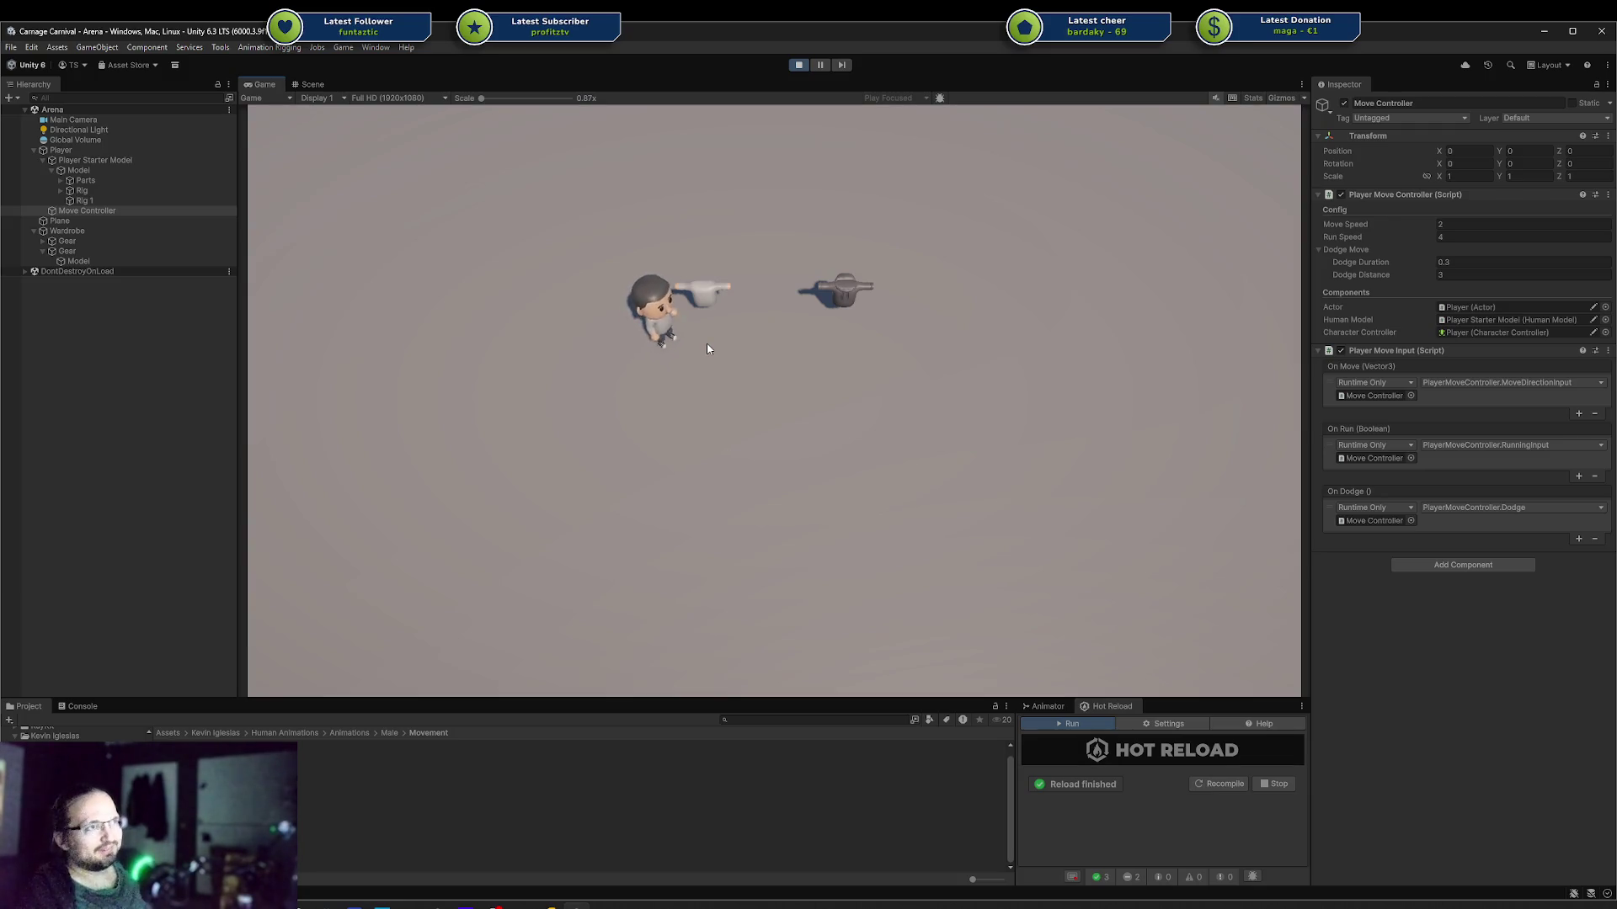
key(d)
key(d)
key(s)
key(a)
key(w)
key(w)
key(d)
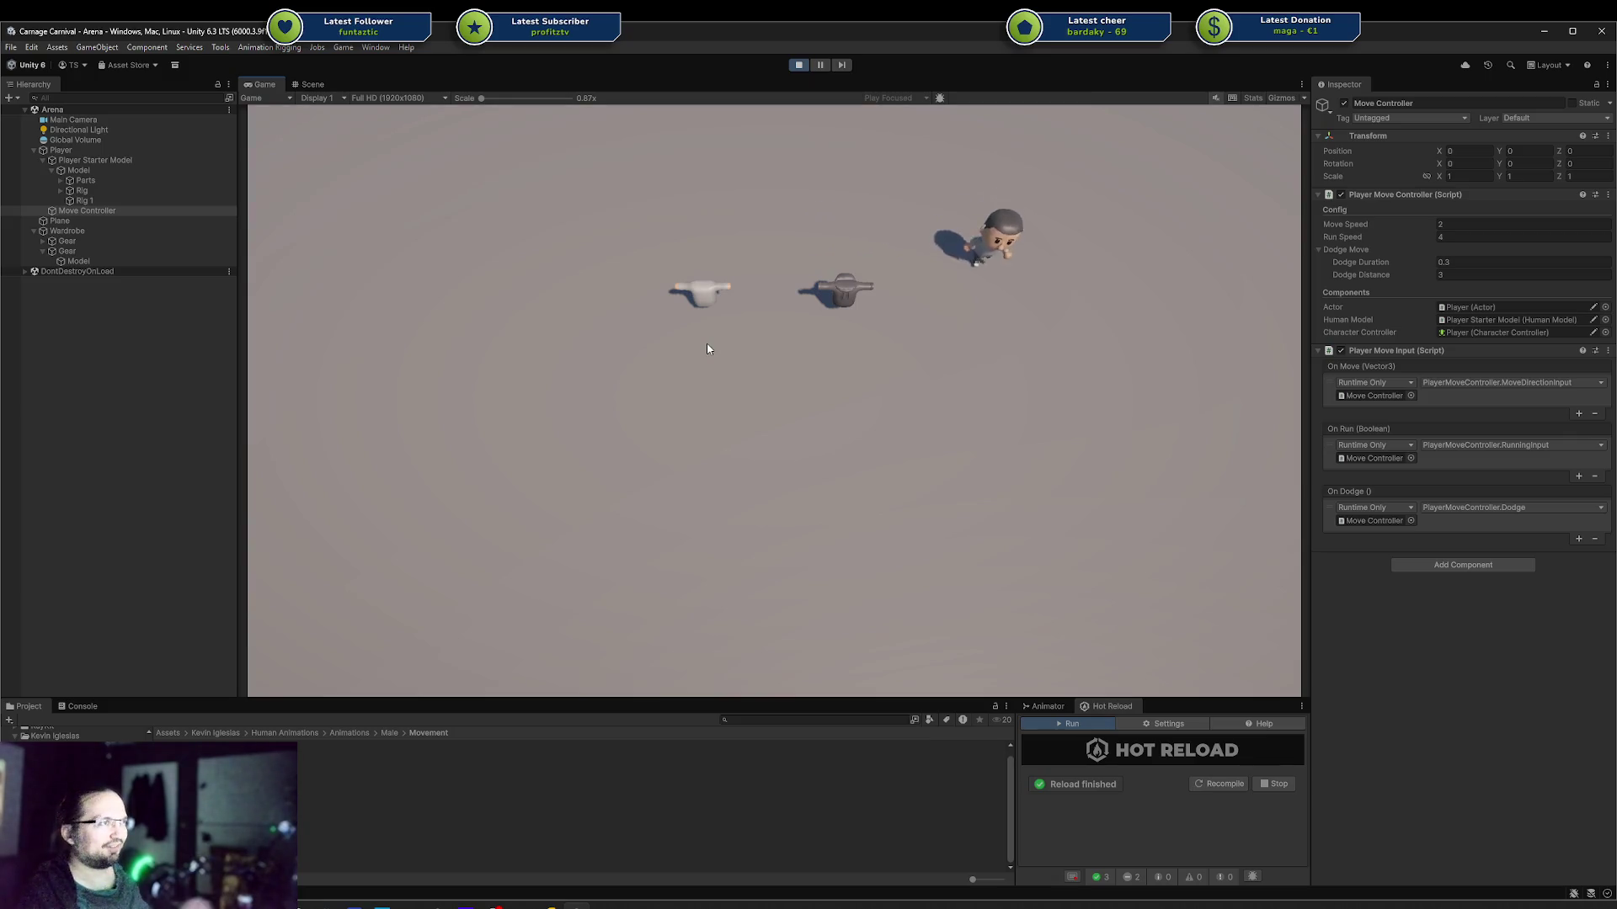
key(w)
key(a)
key(w)
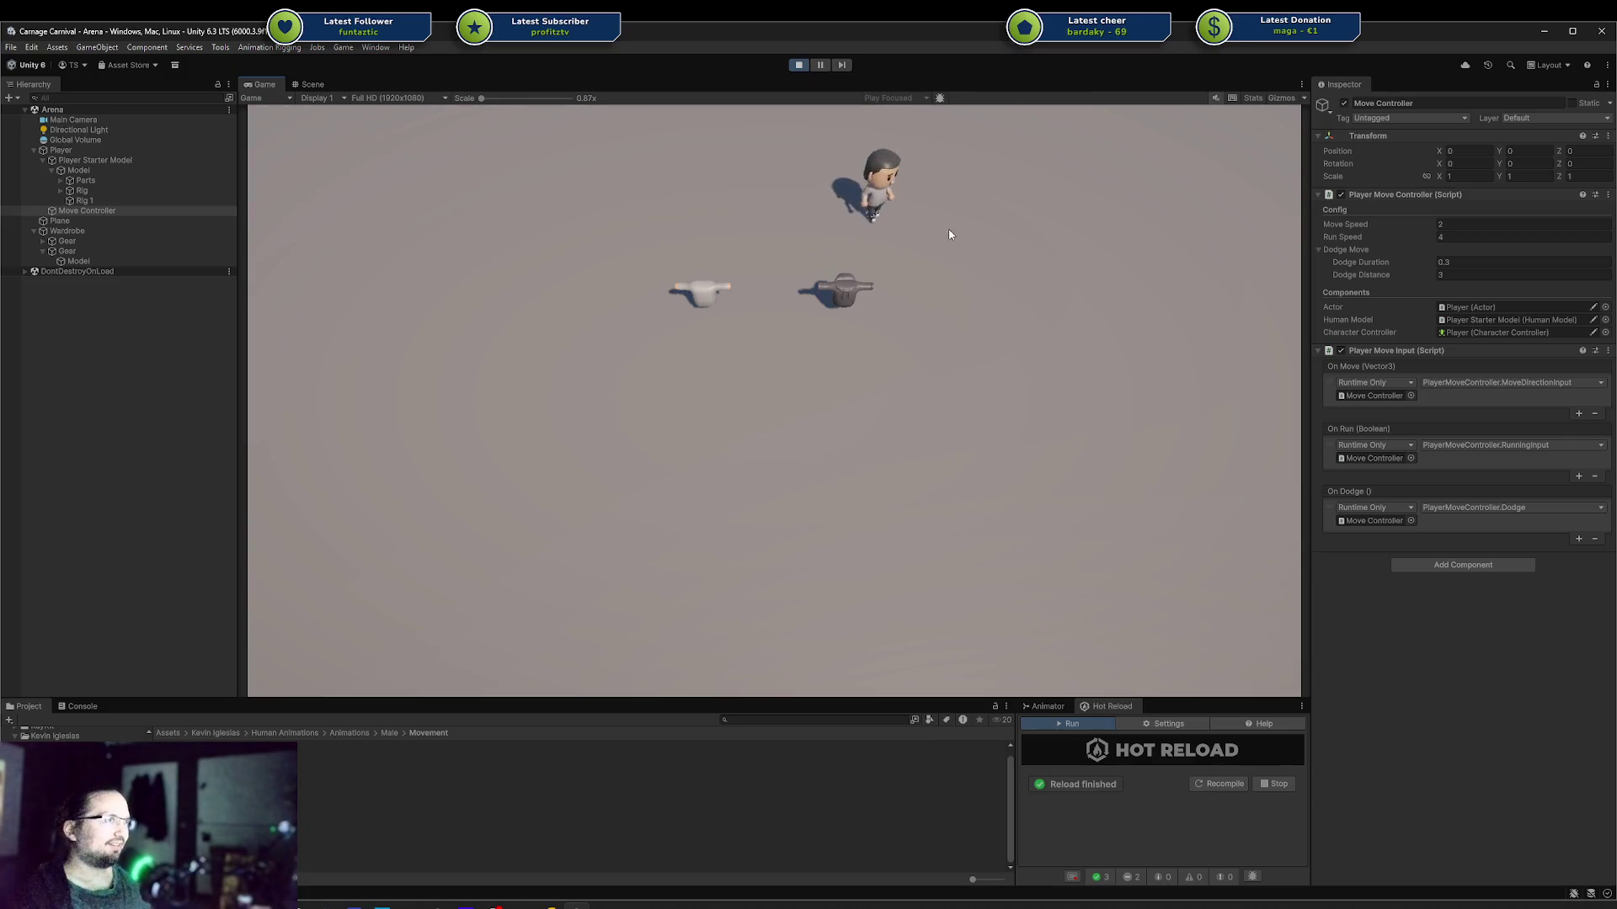
key(s)
key(s)
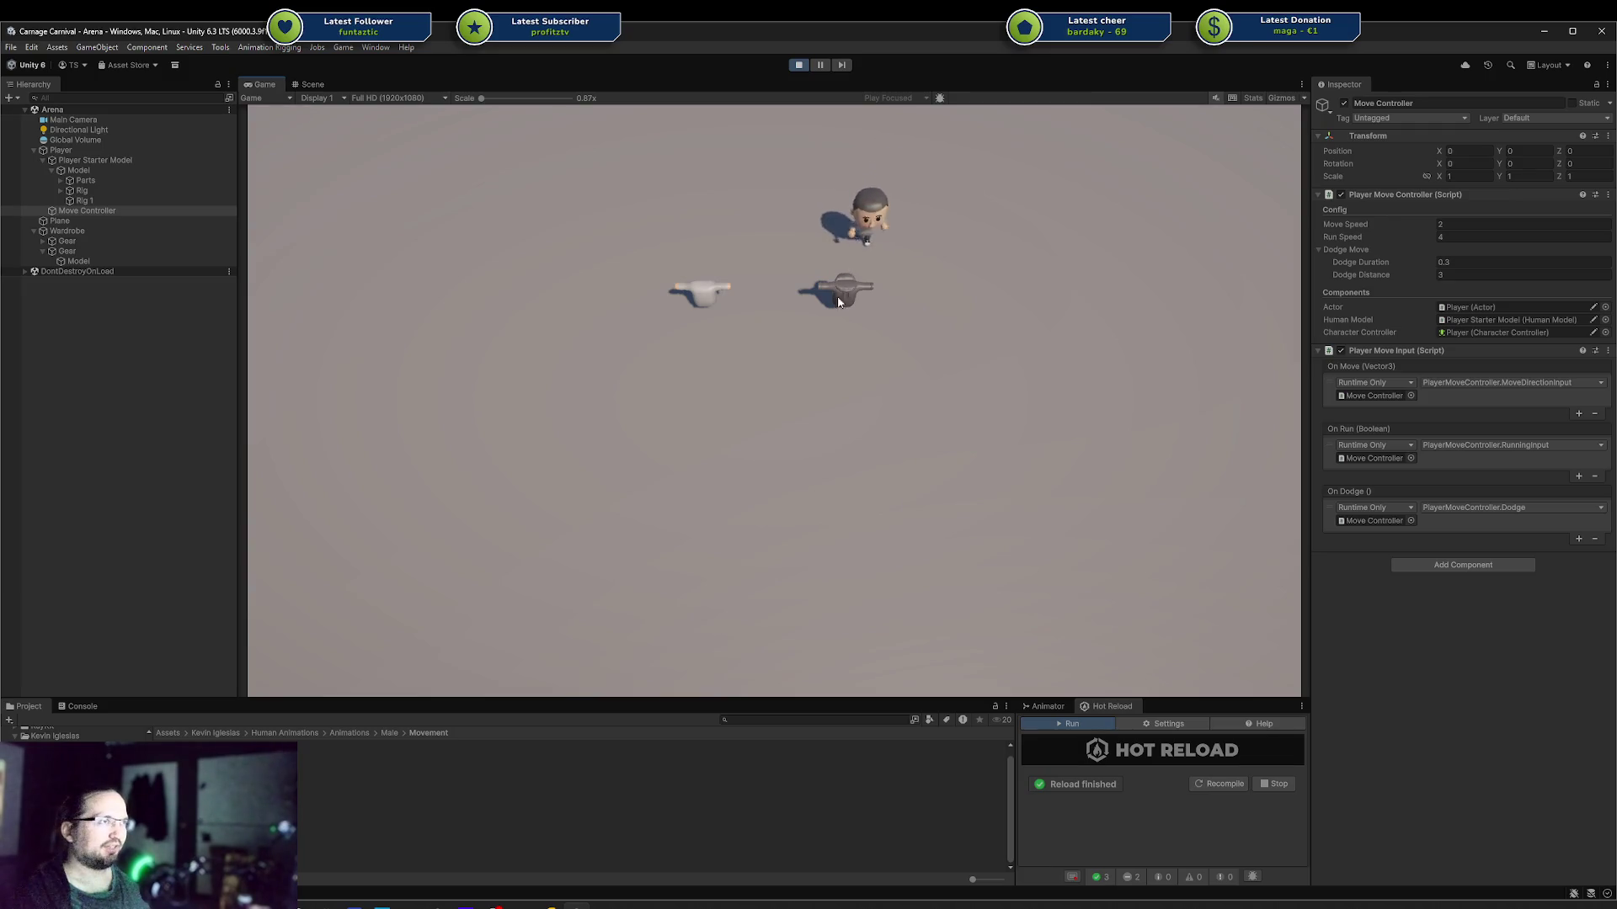
key(a)
key(w)
key(a)
key(s)
key(s)
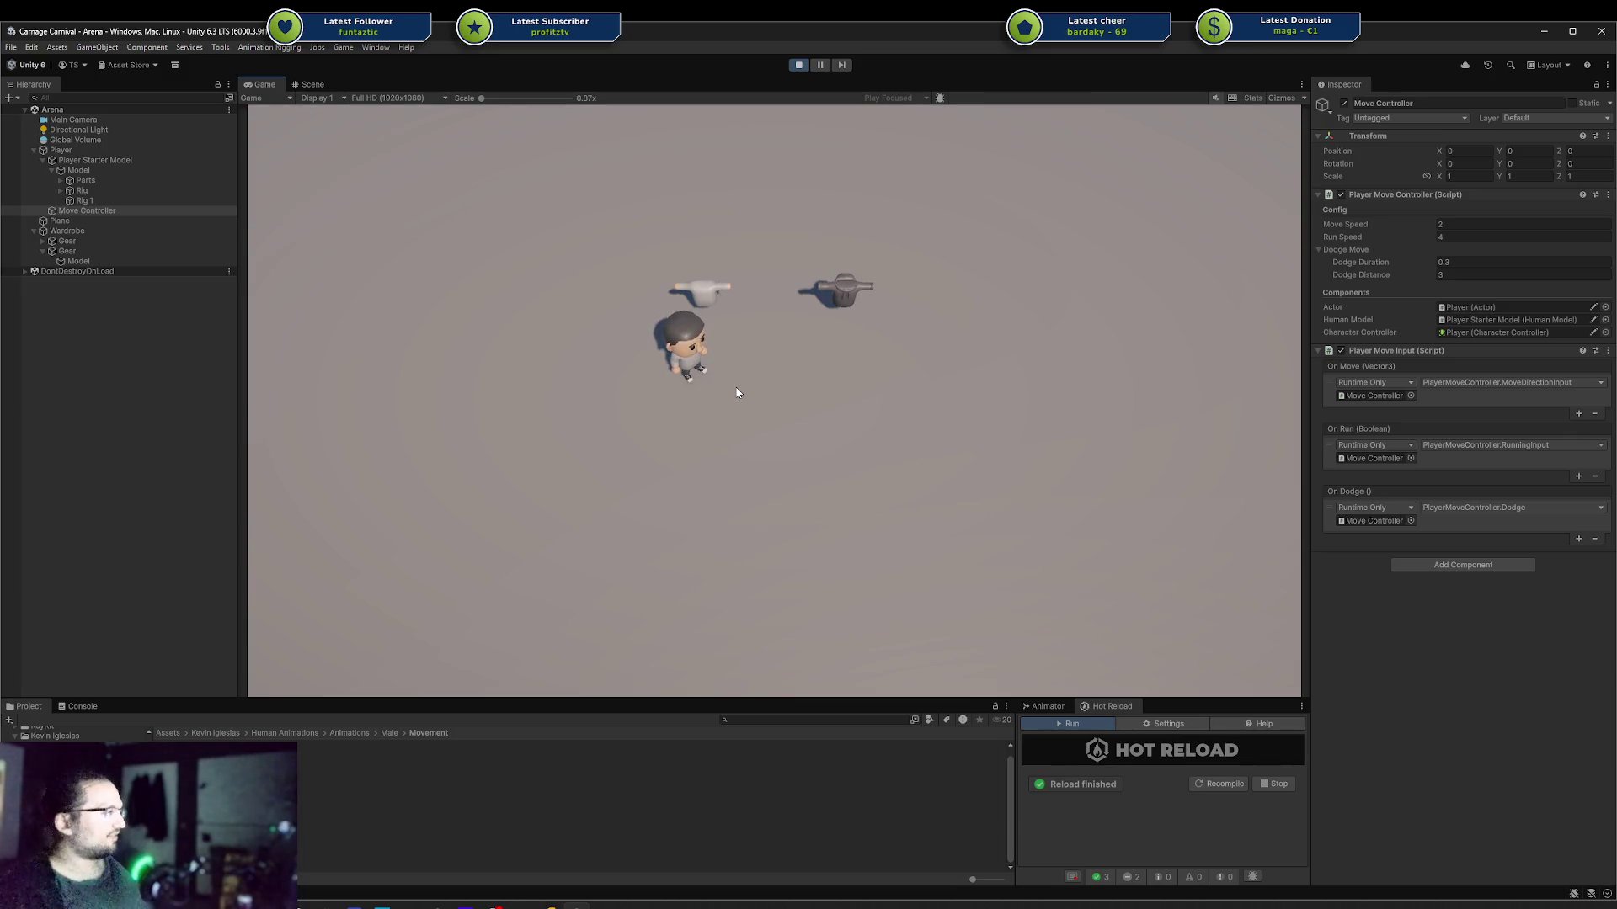
Step: Walk the character around the arena with WASD, crossing onto the grey dummy
key(s)
key(w)
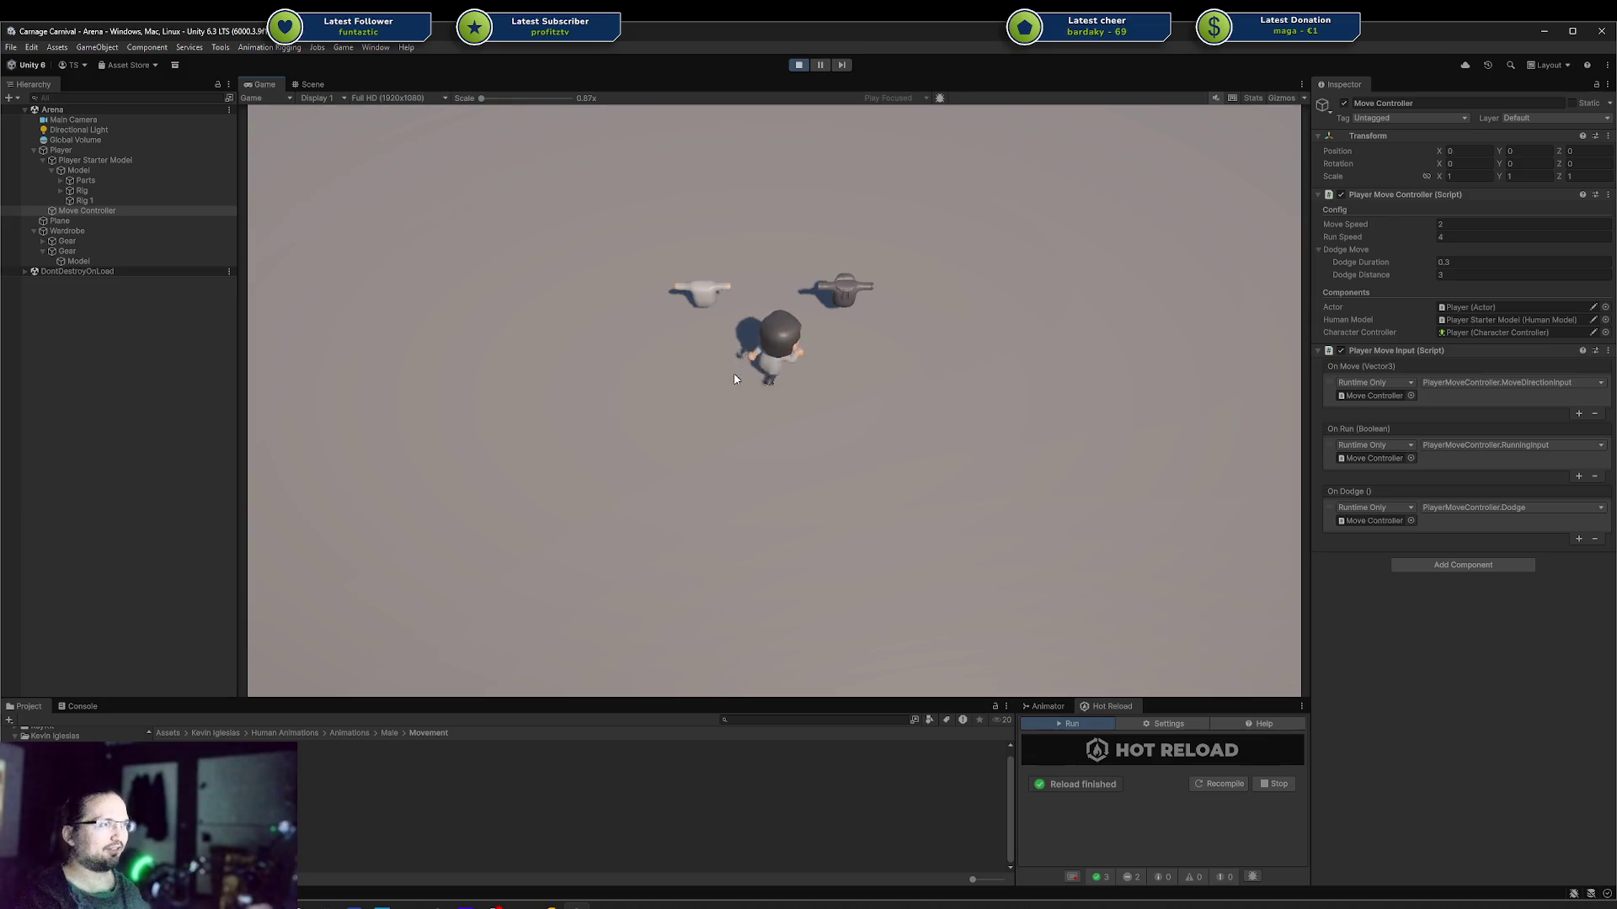
key(d)
key(s)
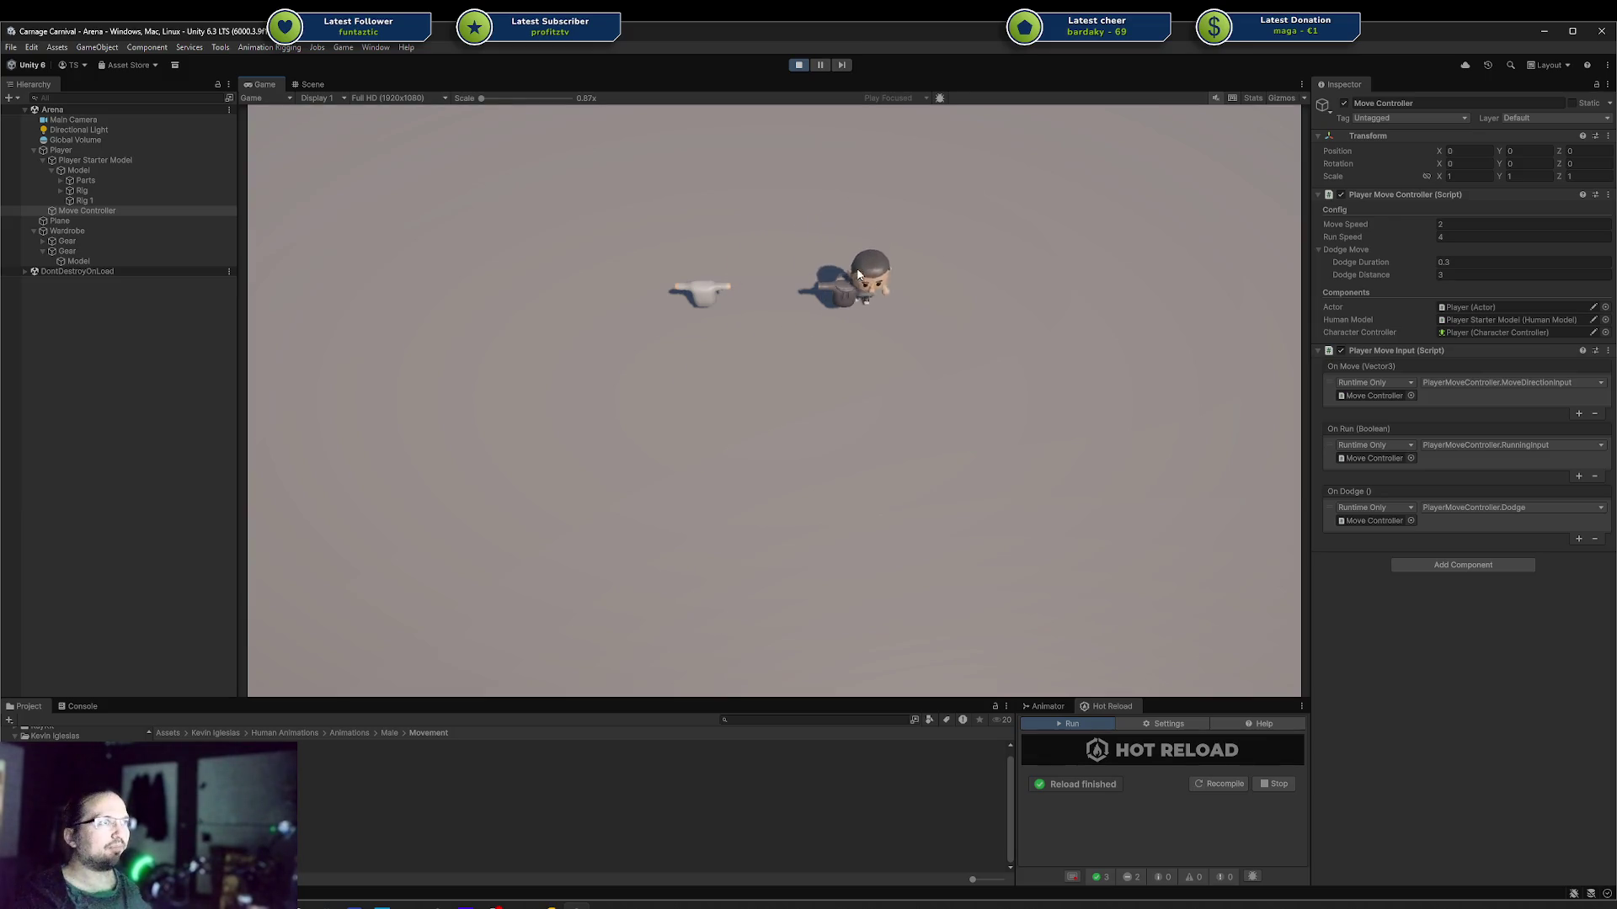
key(w)
key(a)
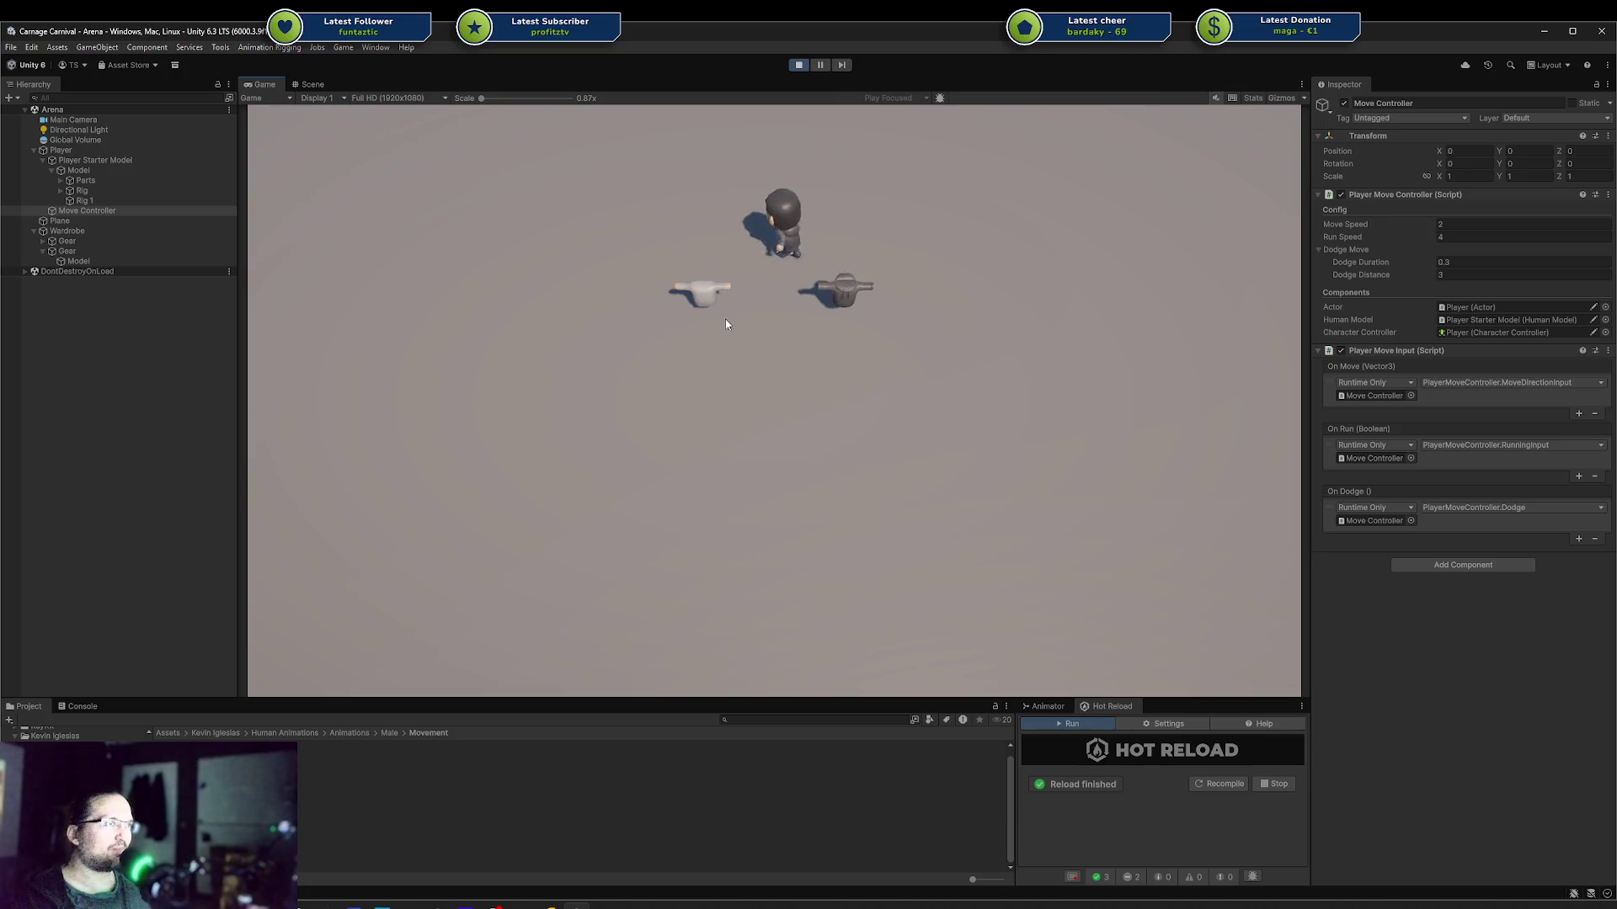
key(s)
key(w)
key(d)
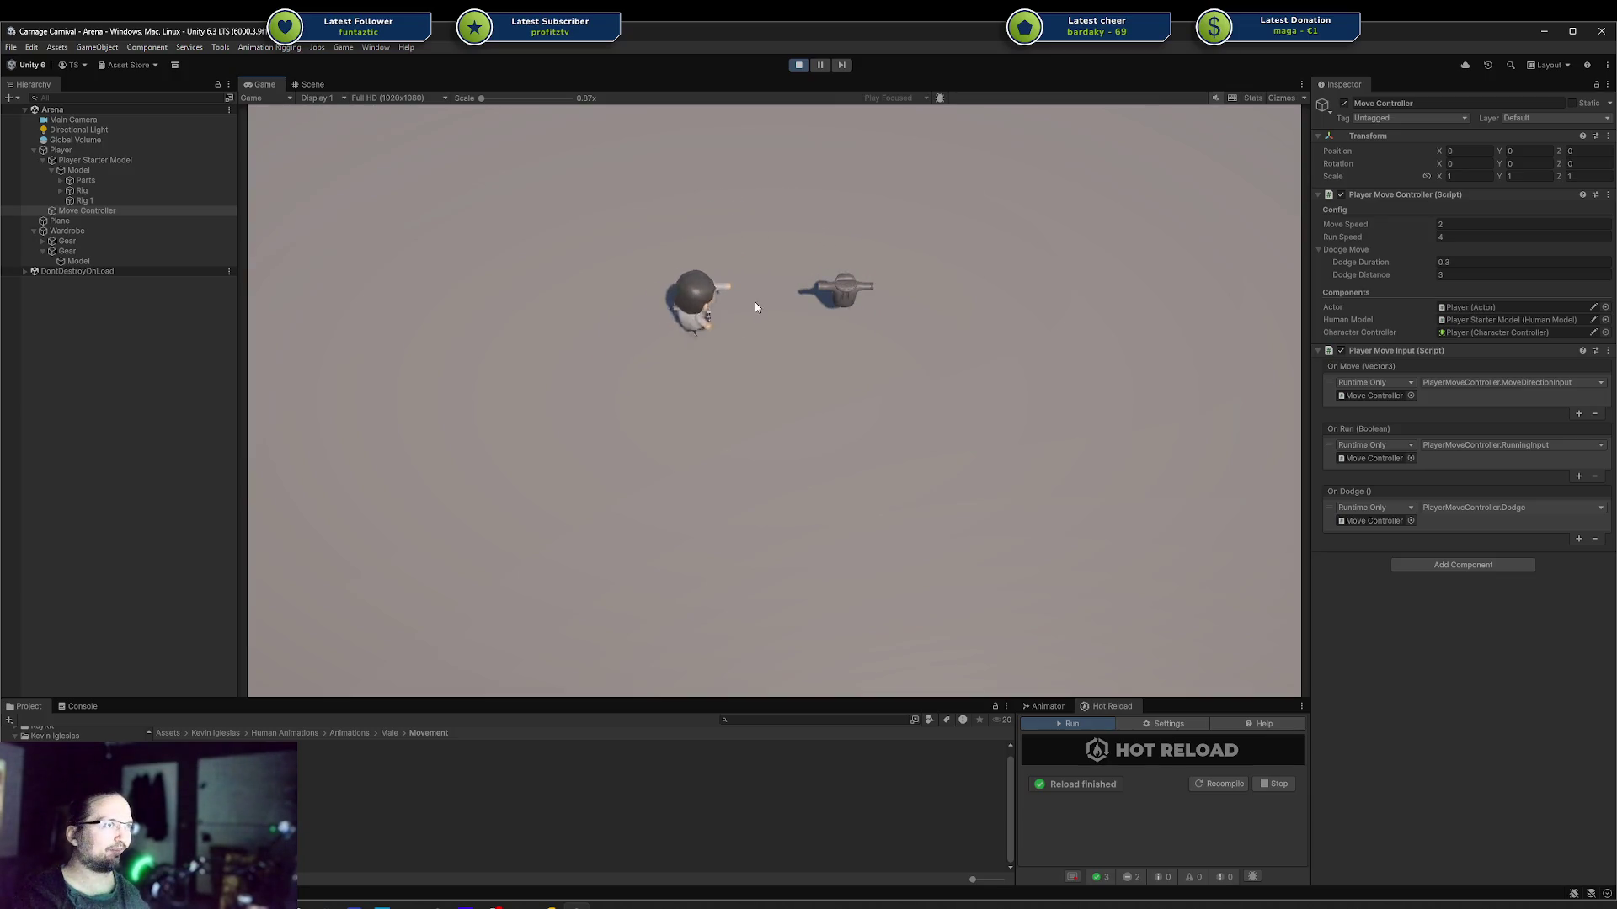
key(s)
key(a)
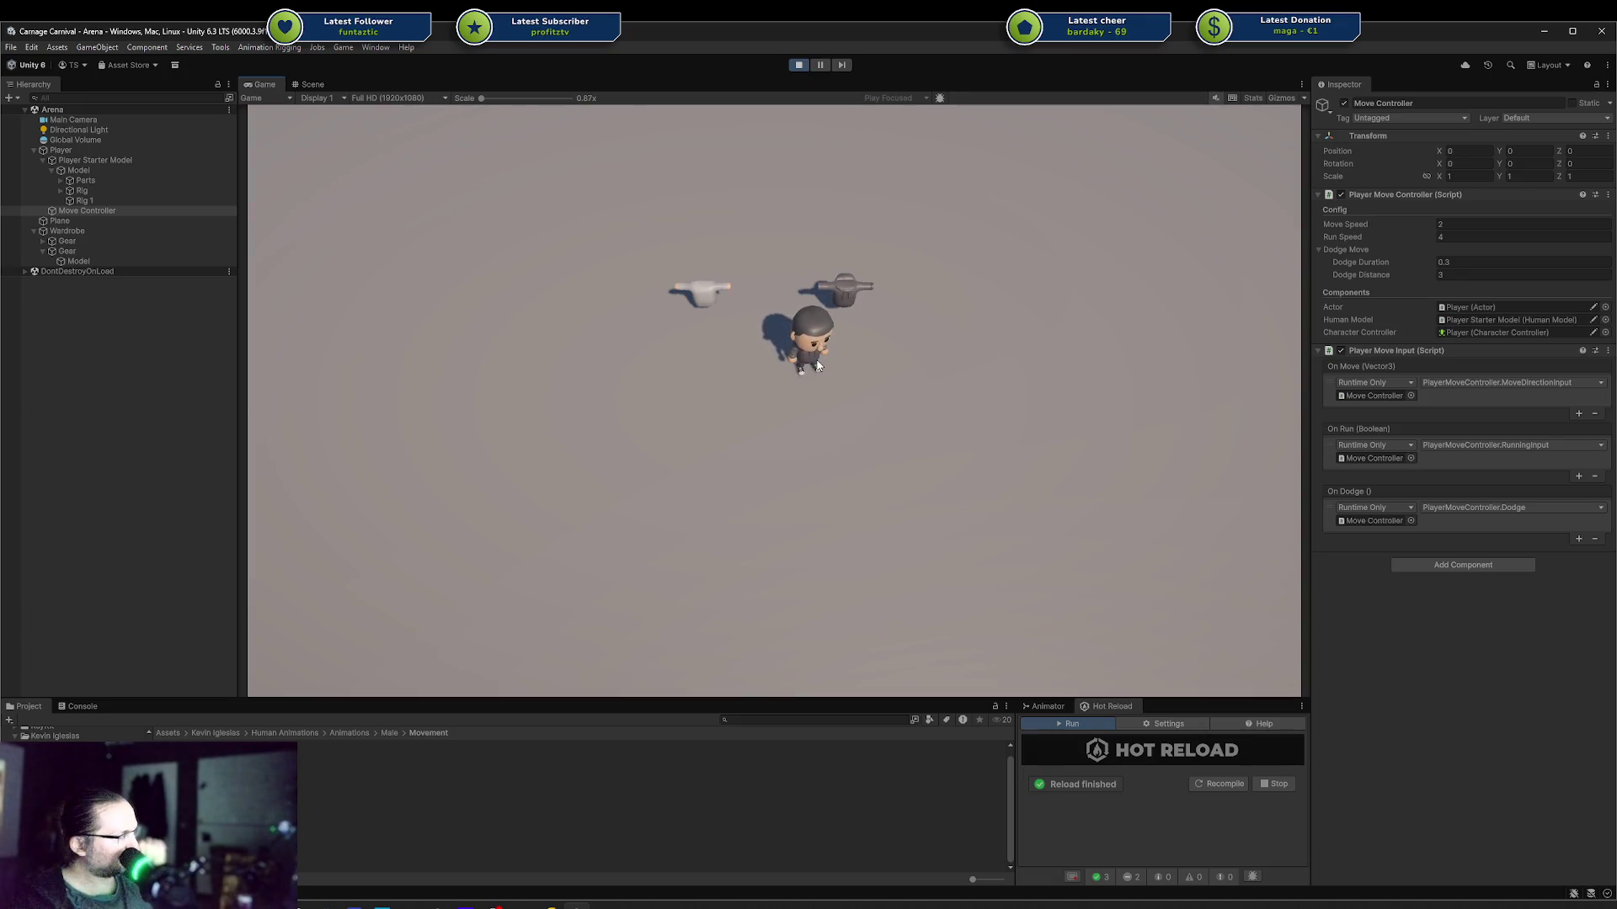
key(a)
key(d)
key(a)
key(w)
key(a)
key(s)
key(d)
key(d)
key(a)
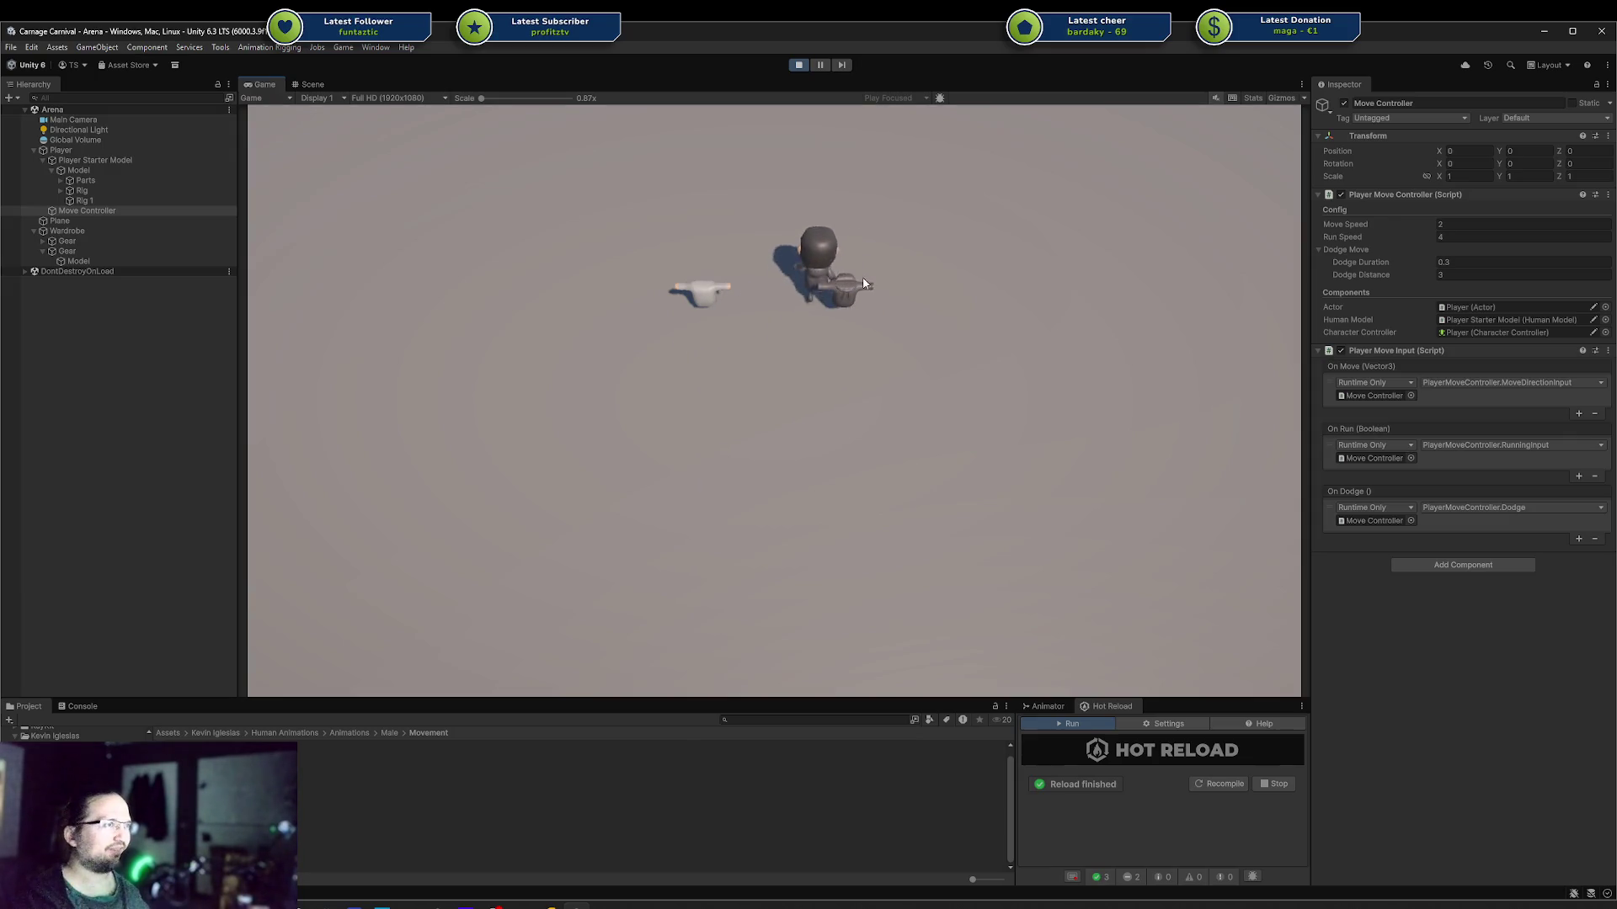
key(a)
key(s)
key(d)
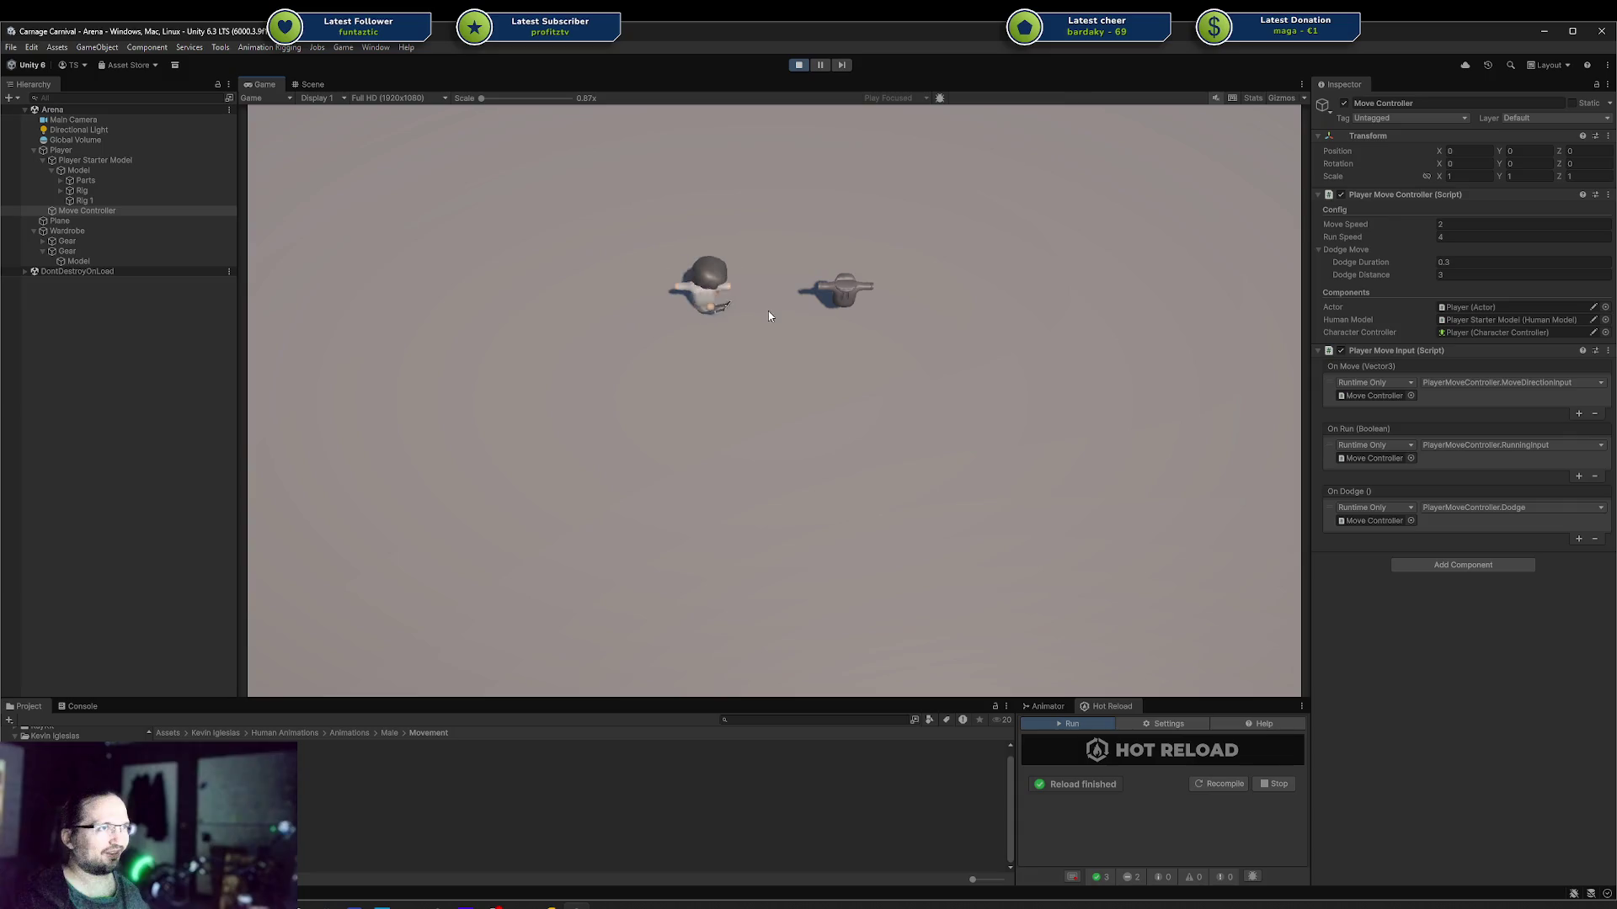
key(d)
key(a)
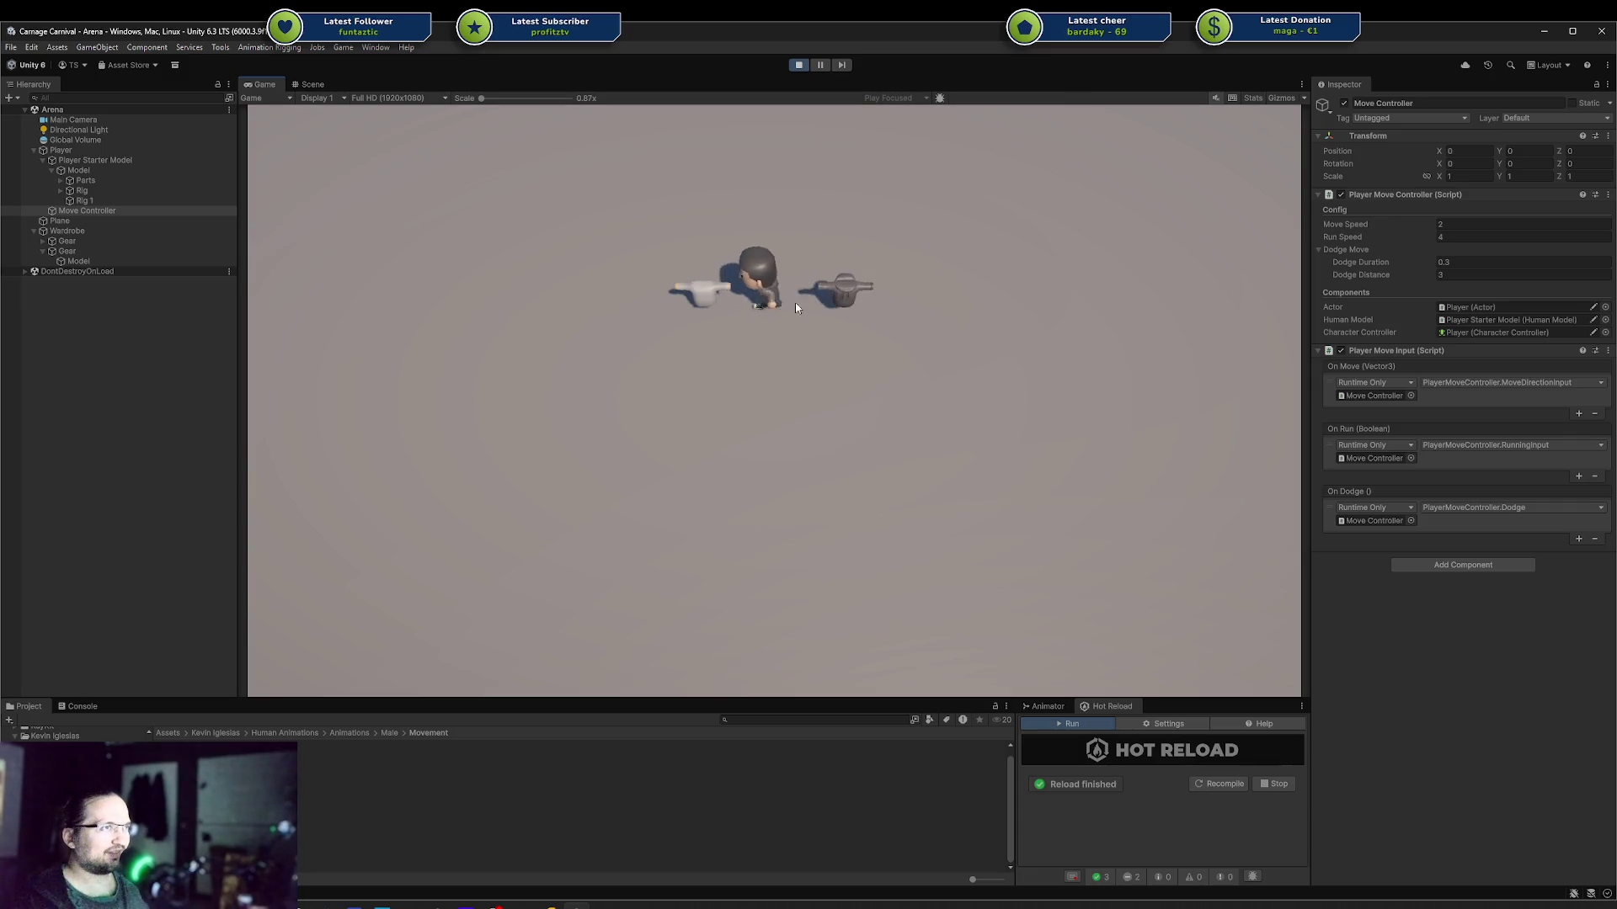
key(w)
key(d)
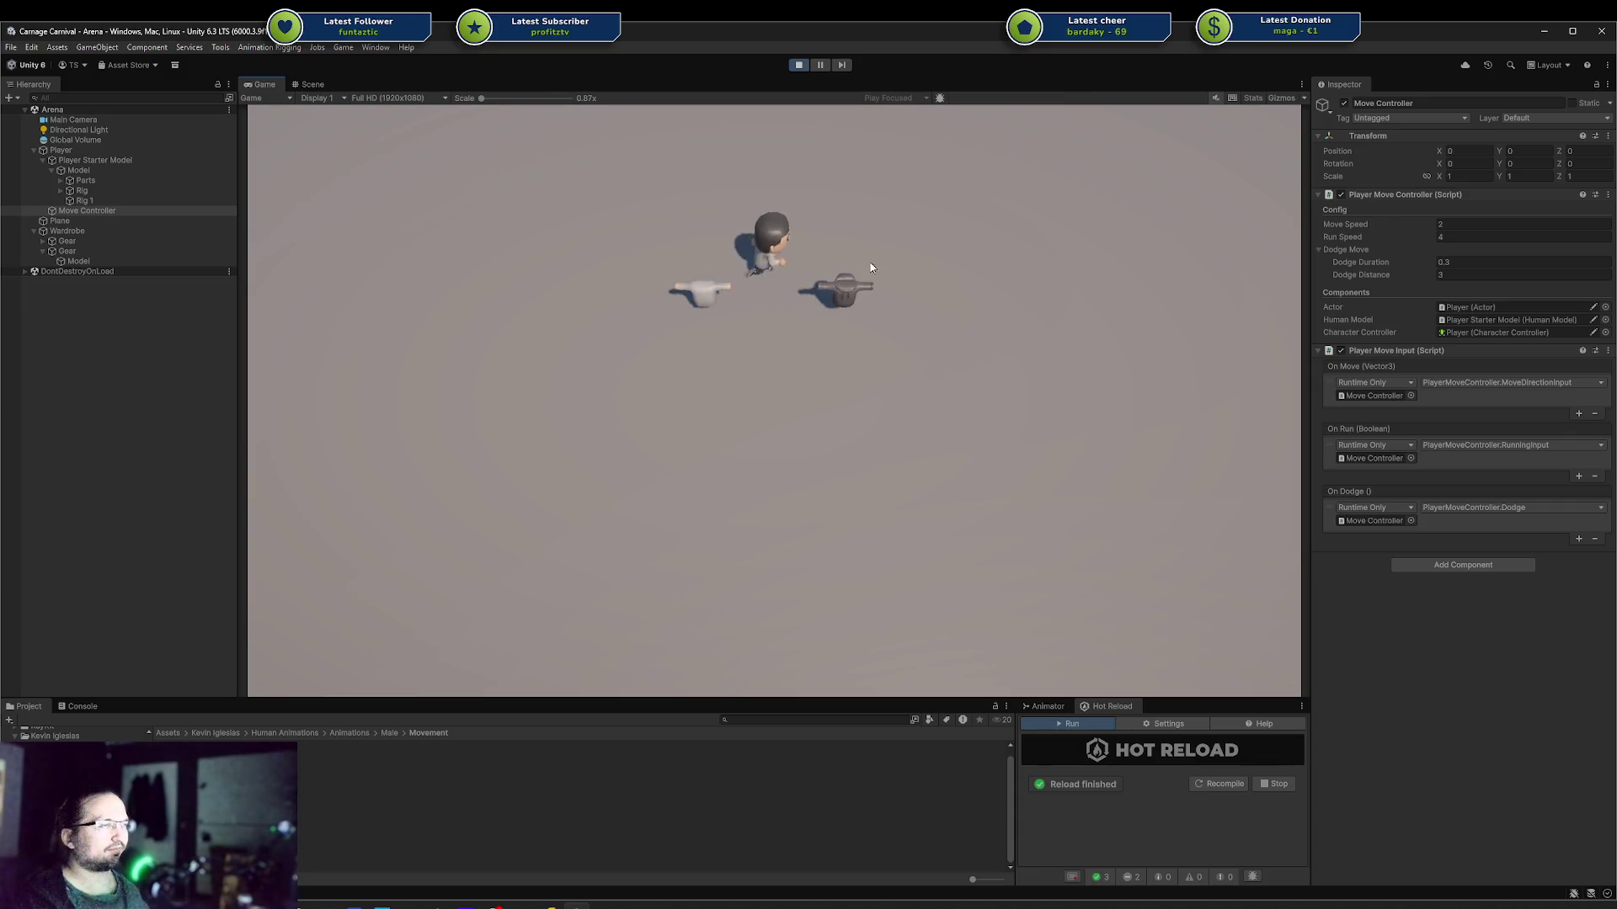
key(s)
Step: Weave the player between the dummies and step onto the white dummy to wear its top
key(w)
key(a)
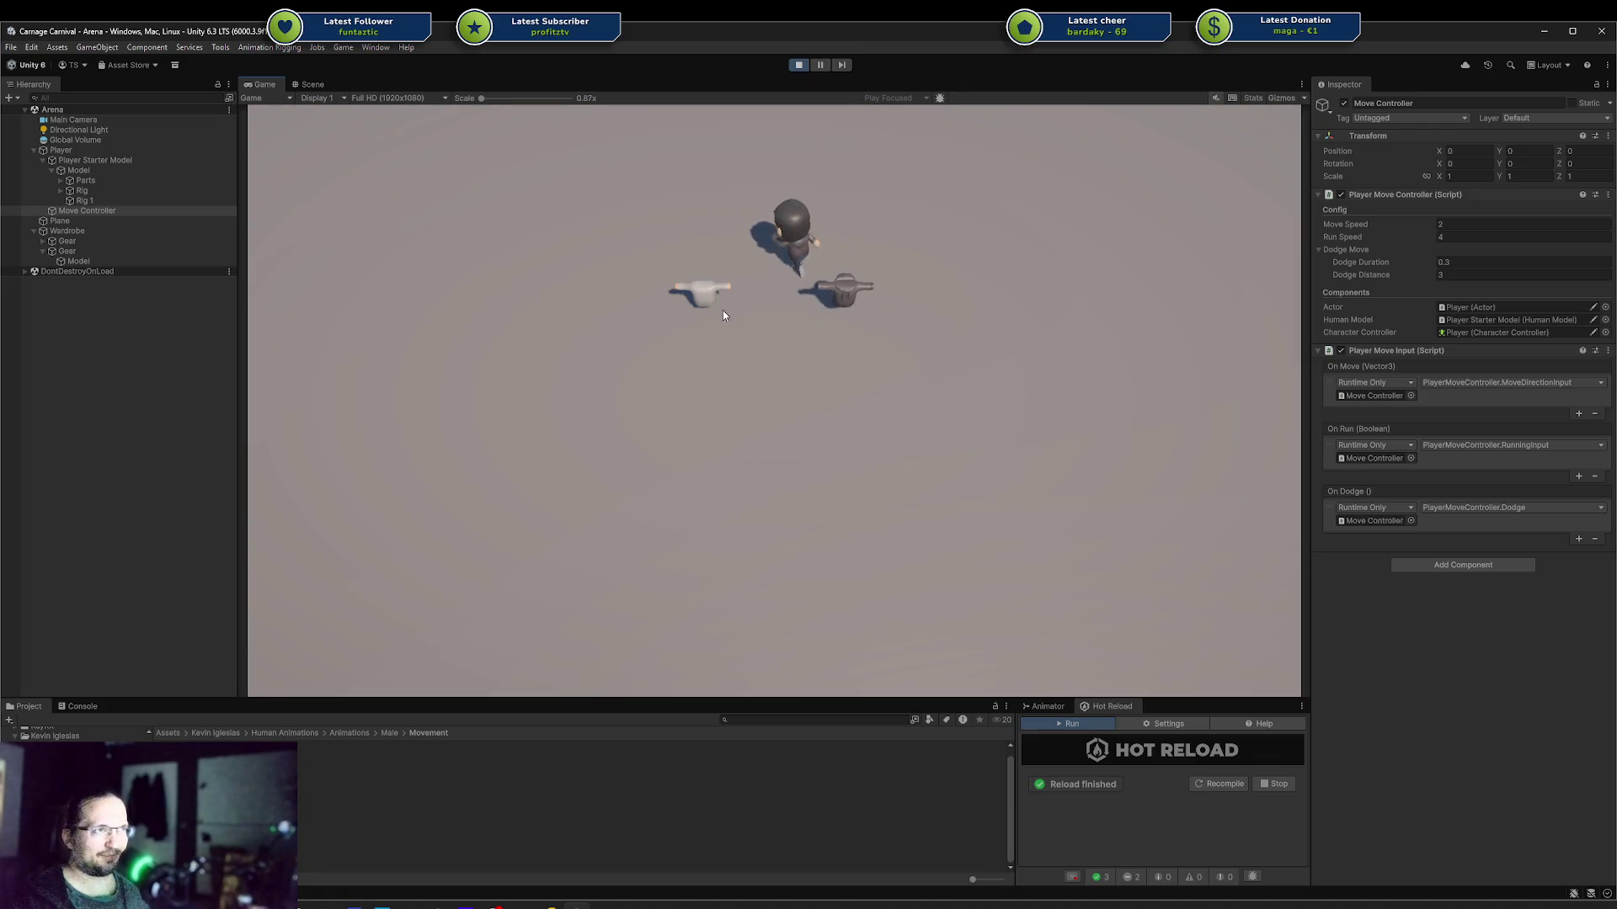
key(s)
key(w)
key(d)
key(s)
key(a)
key(w)
key(s)
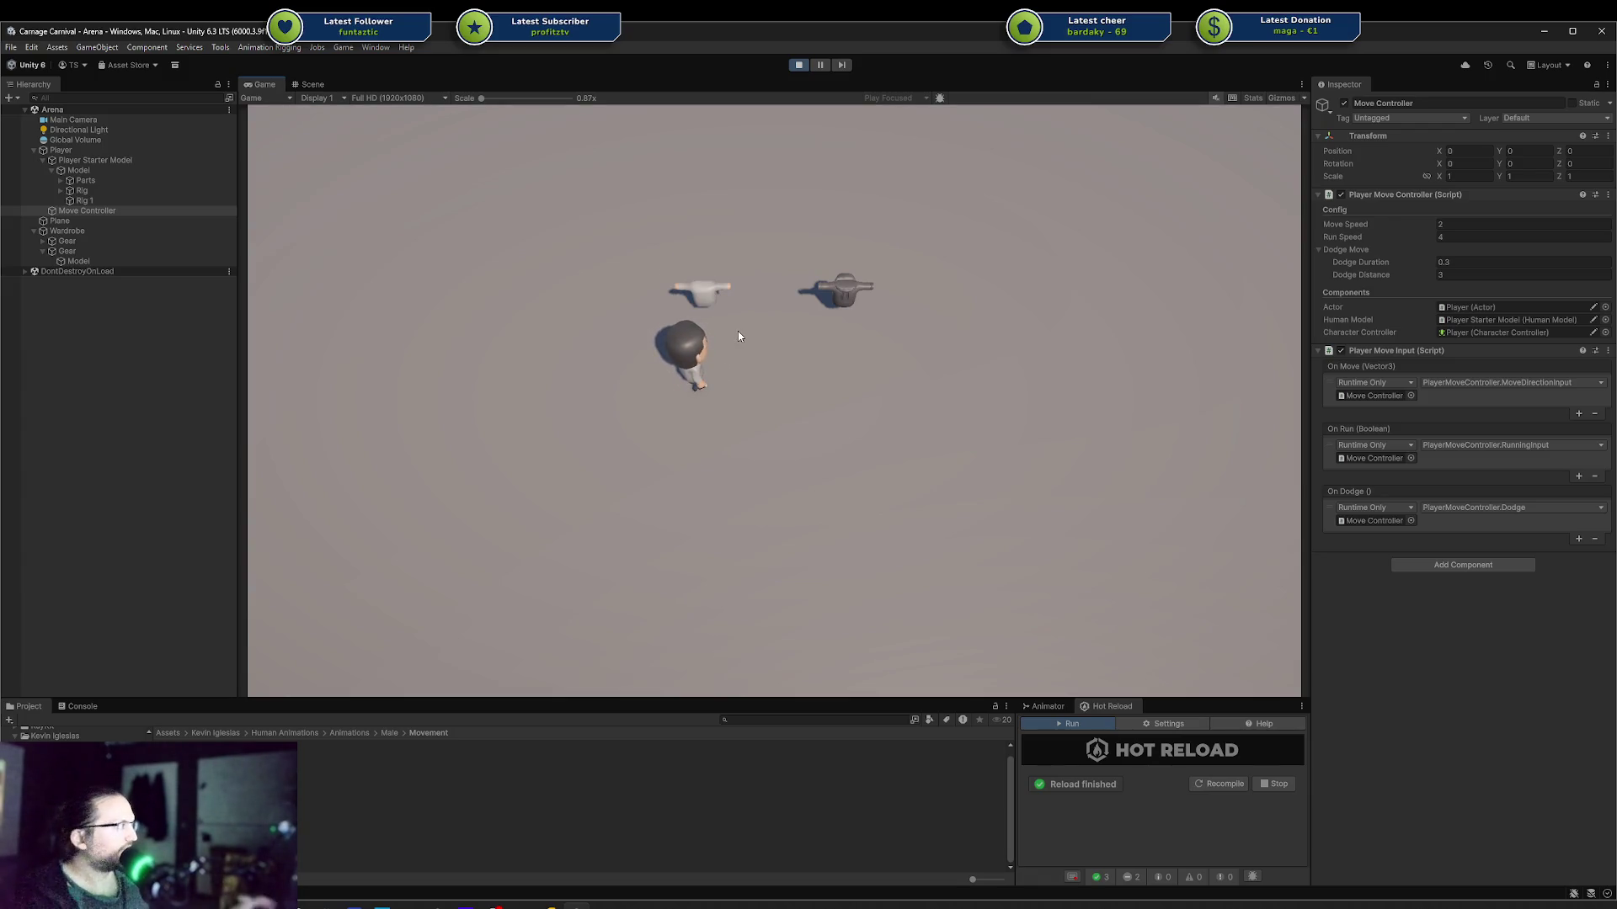
key(w)
key(d)
key(d)
key(w)
key(a)
key(s)
key(a)
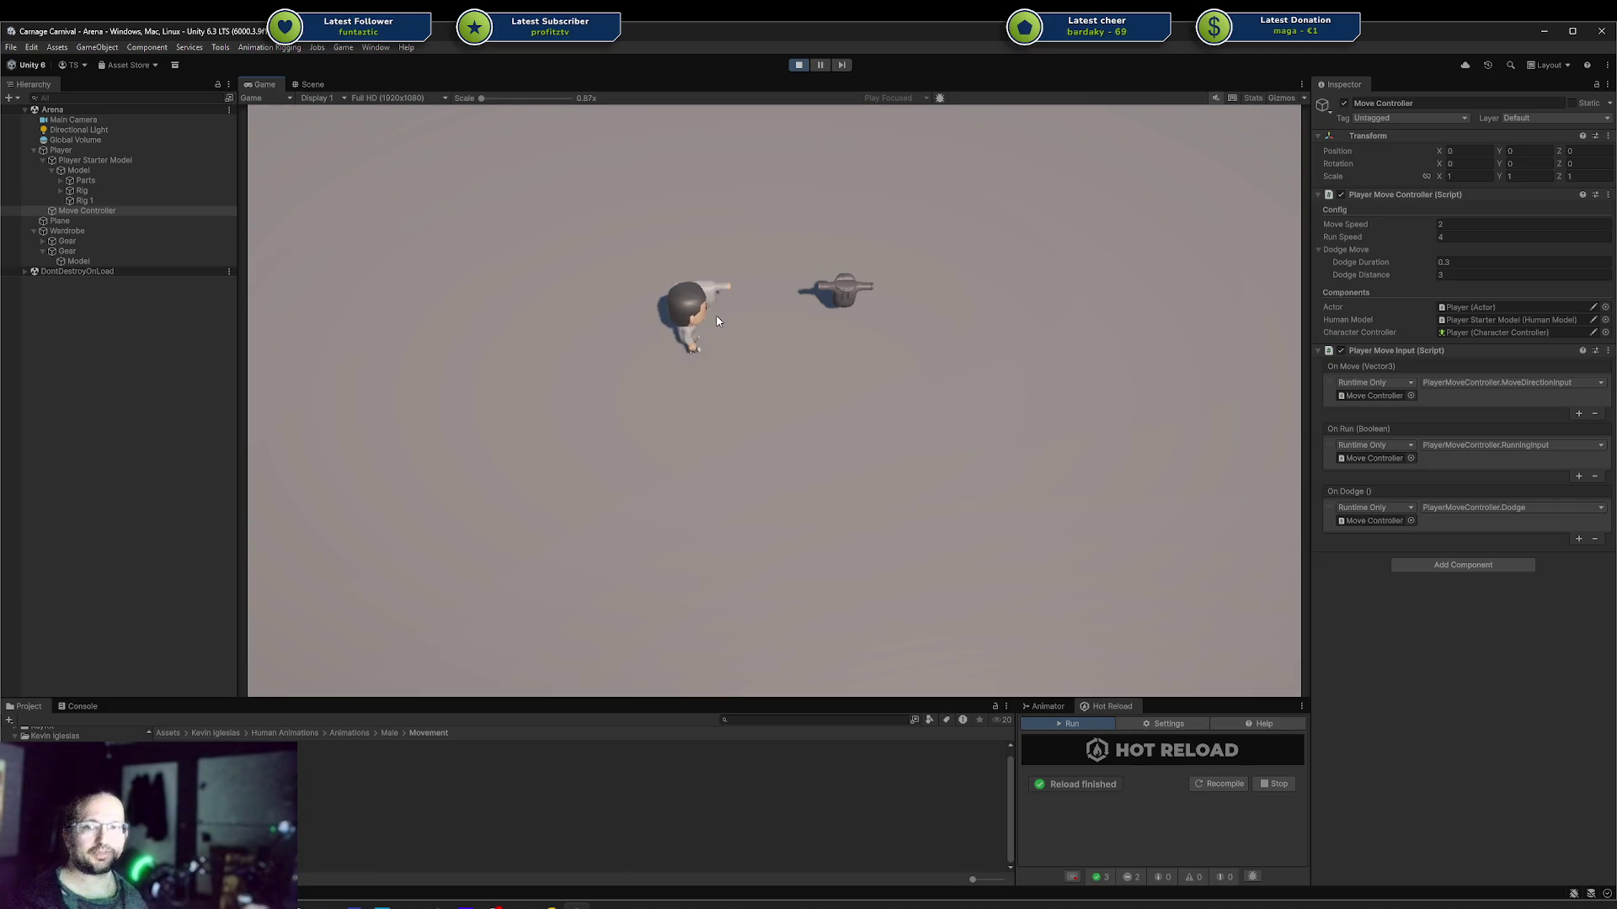
Step: Move the player around the dark and white dummies, then exit Play mode
key(w)
key(d)
key(s)
key(d)
key(w)
key(a)
key(s)
key(s)
key(a)
key(w)
key(d)
key(d)
key(w)
key(a)
key(s)
key(a)
click(797, 66)
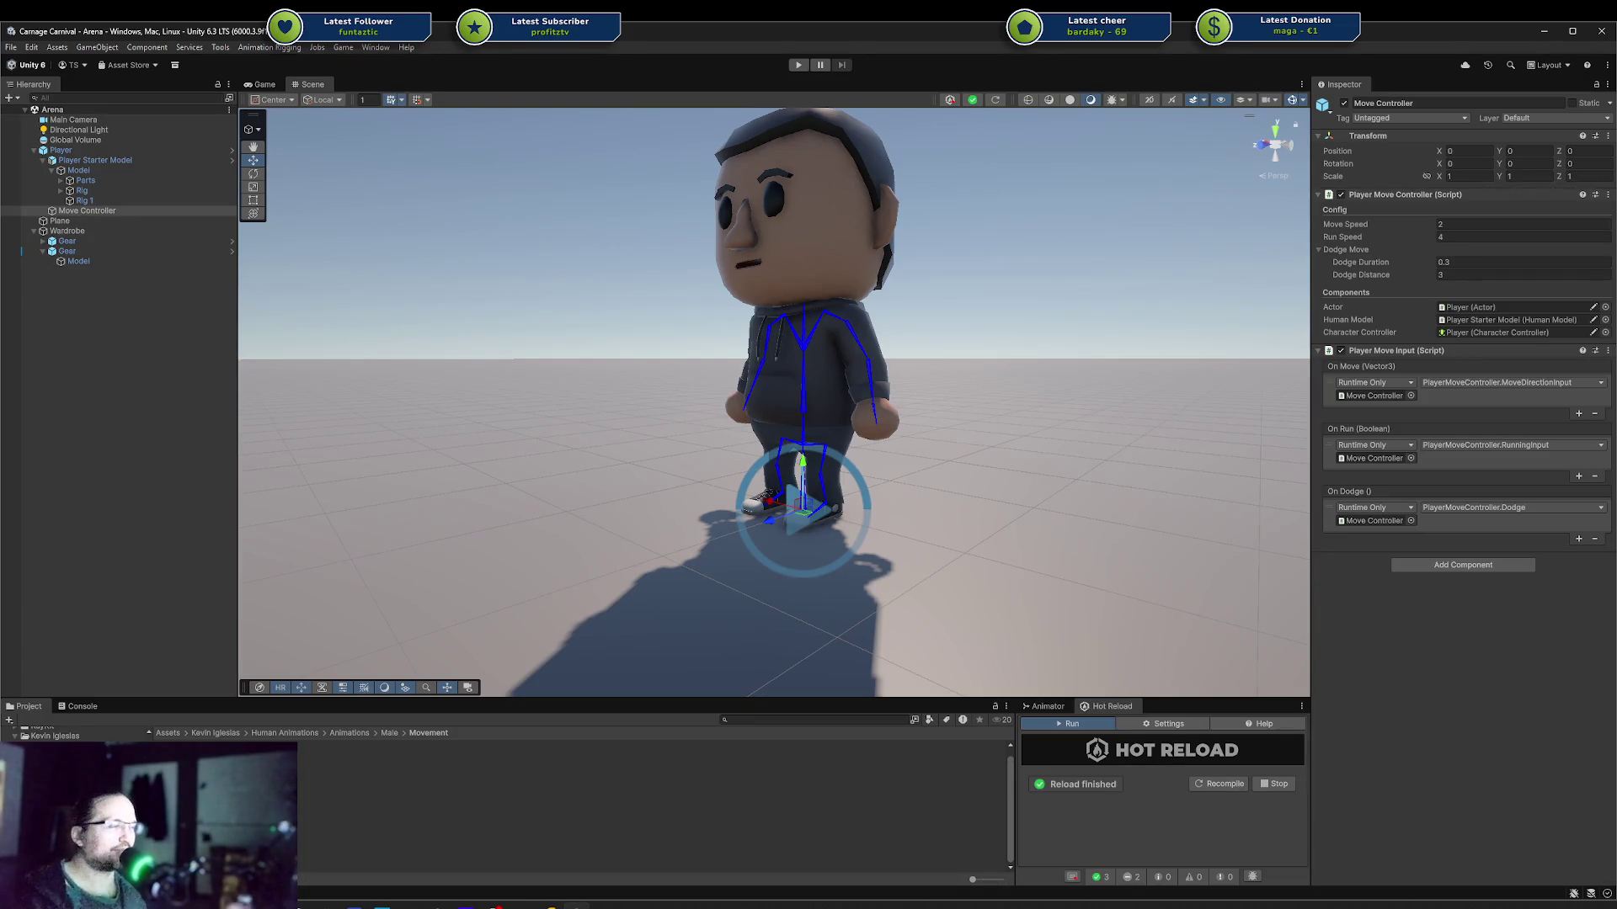
Step: Zoom and orbit the Scene view around the player and dummies, then bring up DodgeAnimation.cs in Rider
scroll(760, 355, down, 5)
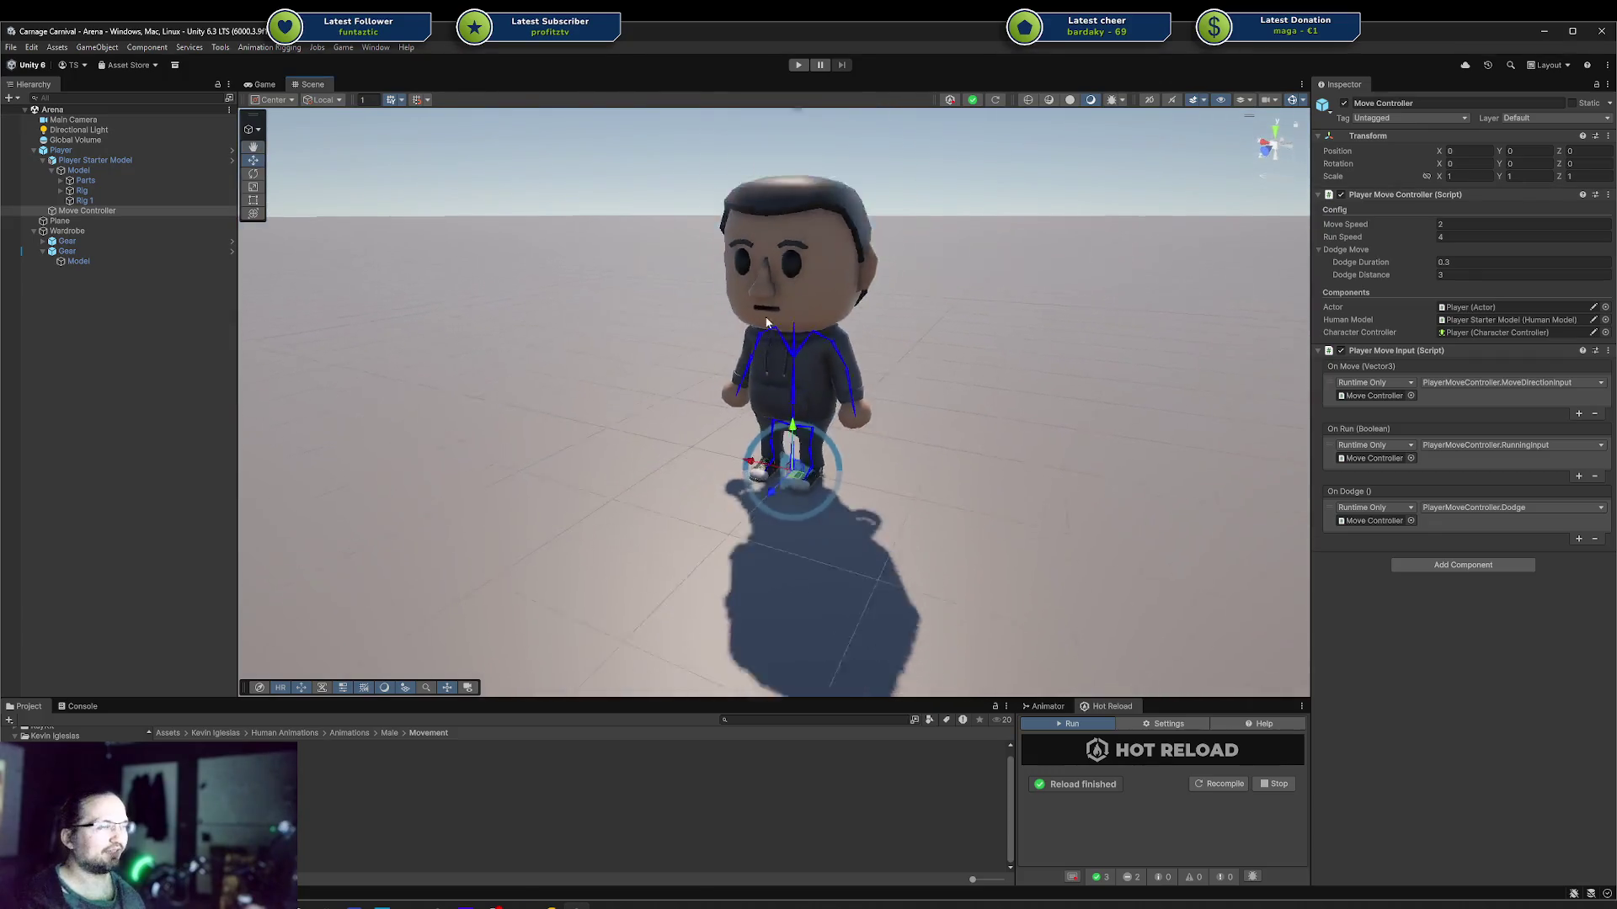
mouse_move(689, 300)
mouse_down()
mouse_move(875, 283)
mouse_move(771, 295)
mouse_move(439, 403)
mouse_move(454, 429)
mouse_move(595, 444)
mouse_up()
mouse_move(838, 387)
mouse_down()
mouse_move(899, 457)
mouse_move(941, 275)
mouse_move(626, 325)
mouse_move(758, 308)
mouse_move(922, 350)
mouse_move(920, 378)
mouse_move(981, 387)
mouse_up()
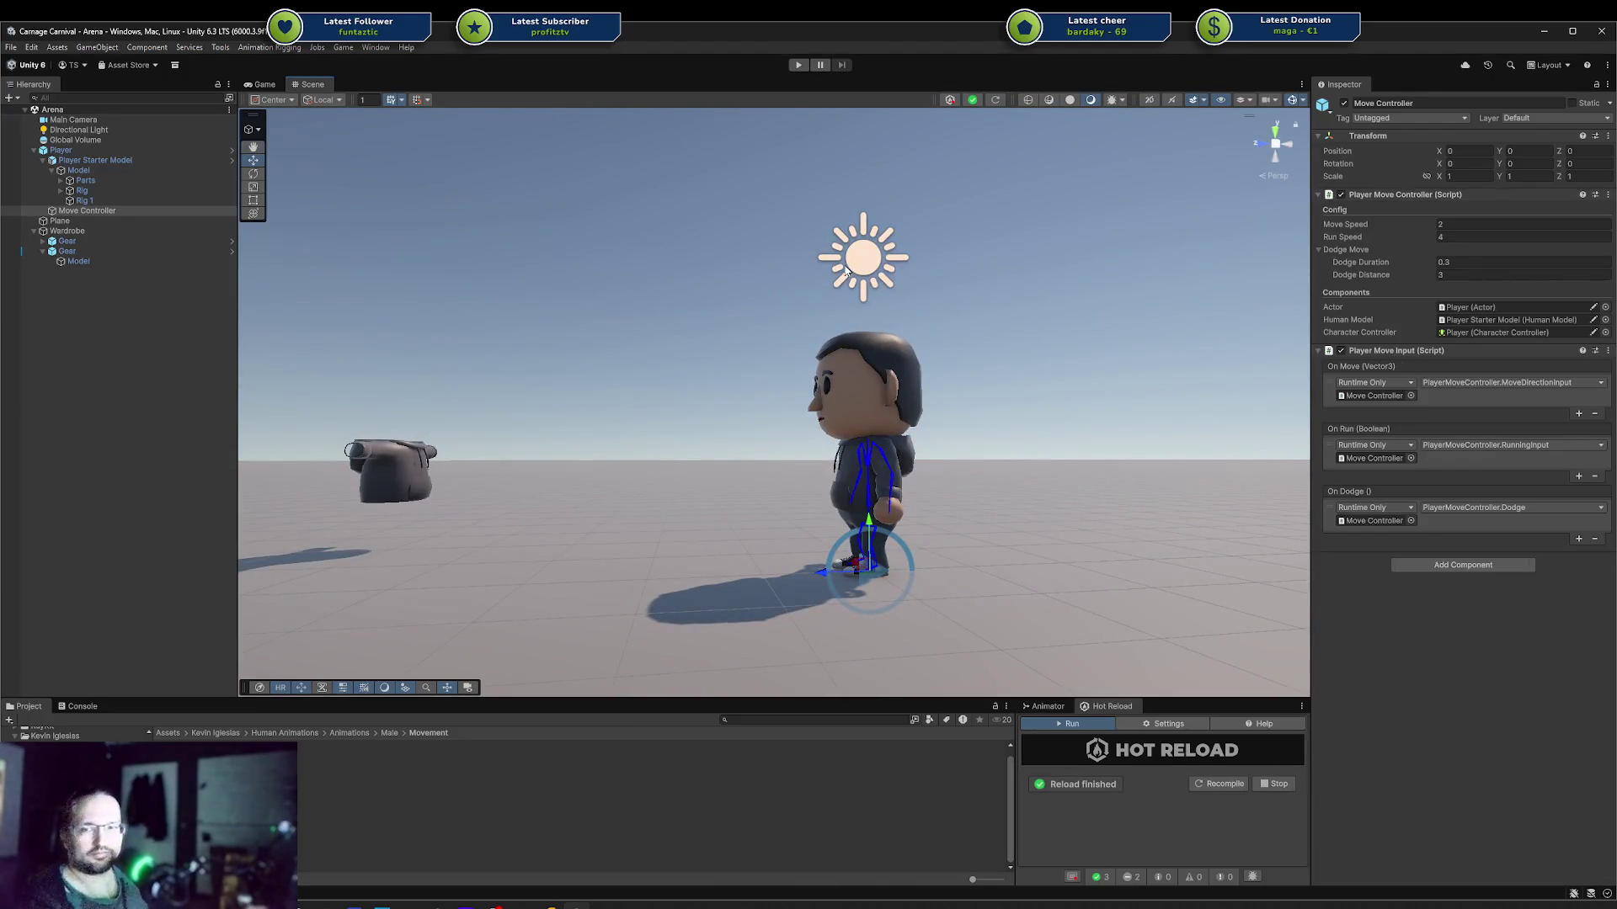
mouse_move(795, 251)
mouse_down()
mouse_move(731, 352)
mouse_move(963, 331)
mouse_move(518, 405)
mouse_up()
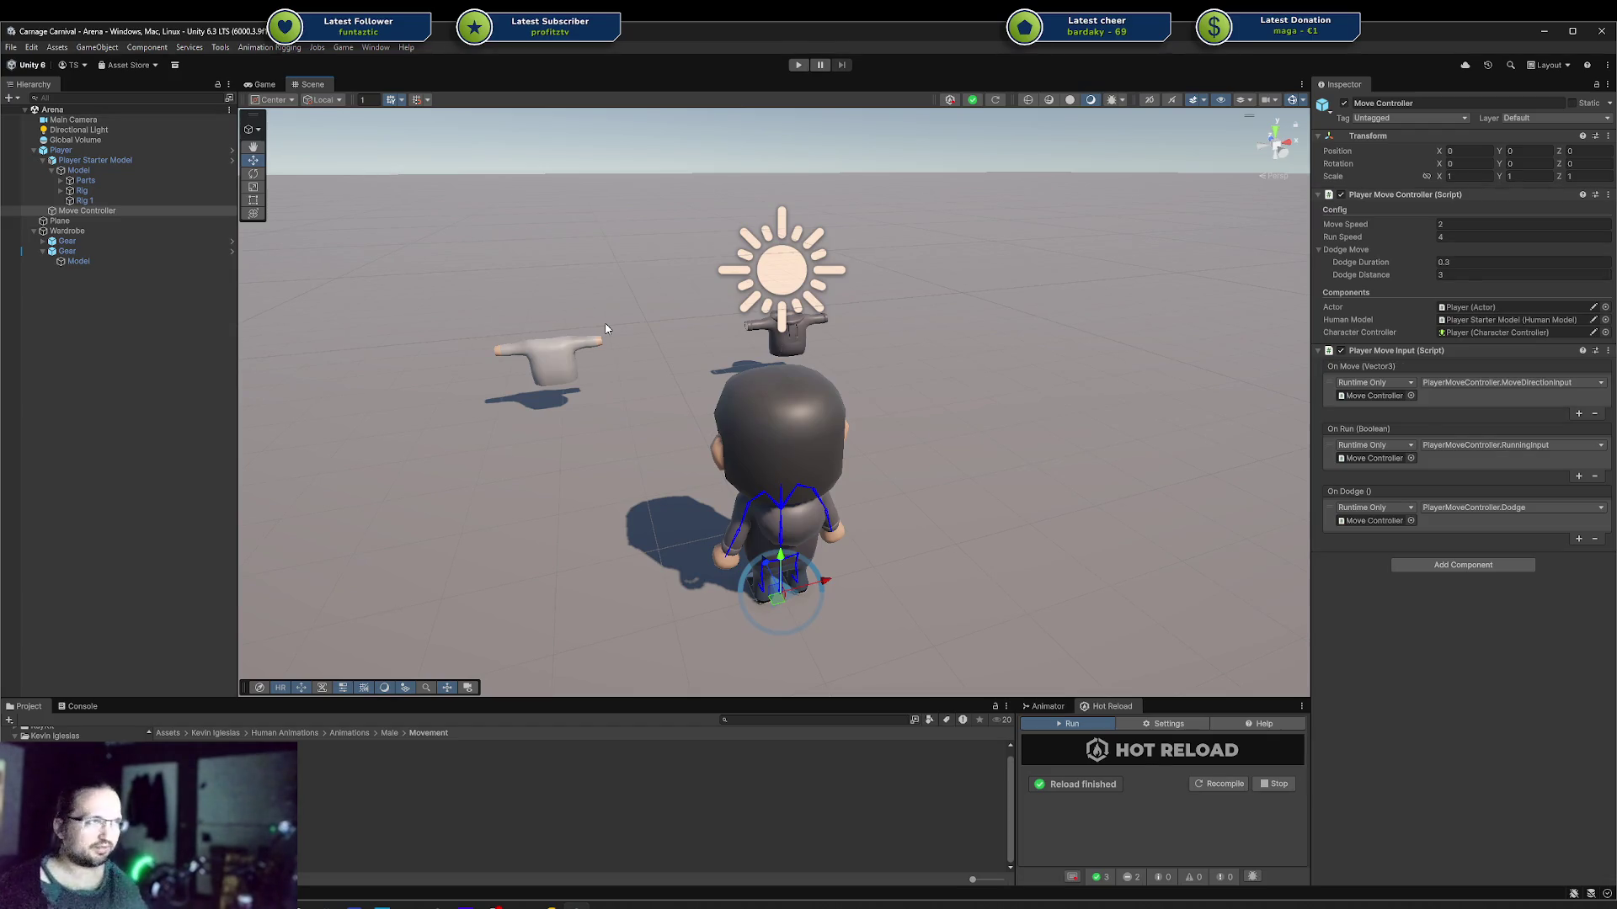
mouse_move(716, 386)
mouse_down()
mouse_move(930, 267)
mouse_move(916, 245)
mouse_move(933, 341)
mouse_move(695, 370)
mouse_move(733, 277)
mouse_move(570, 351)
mouse_up()
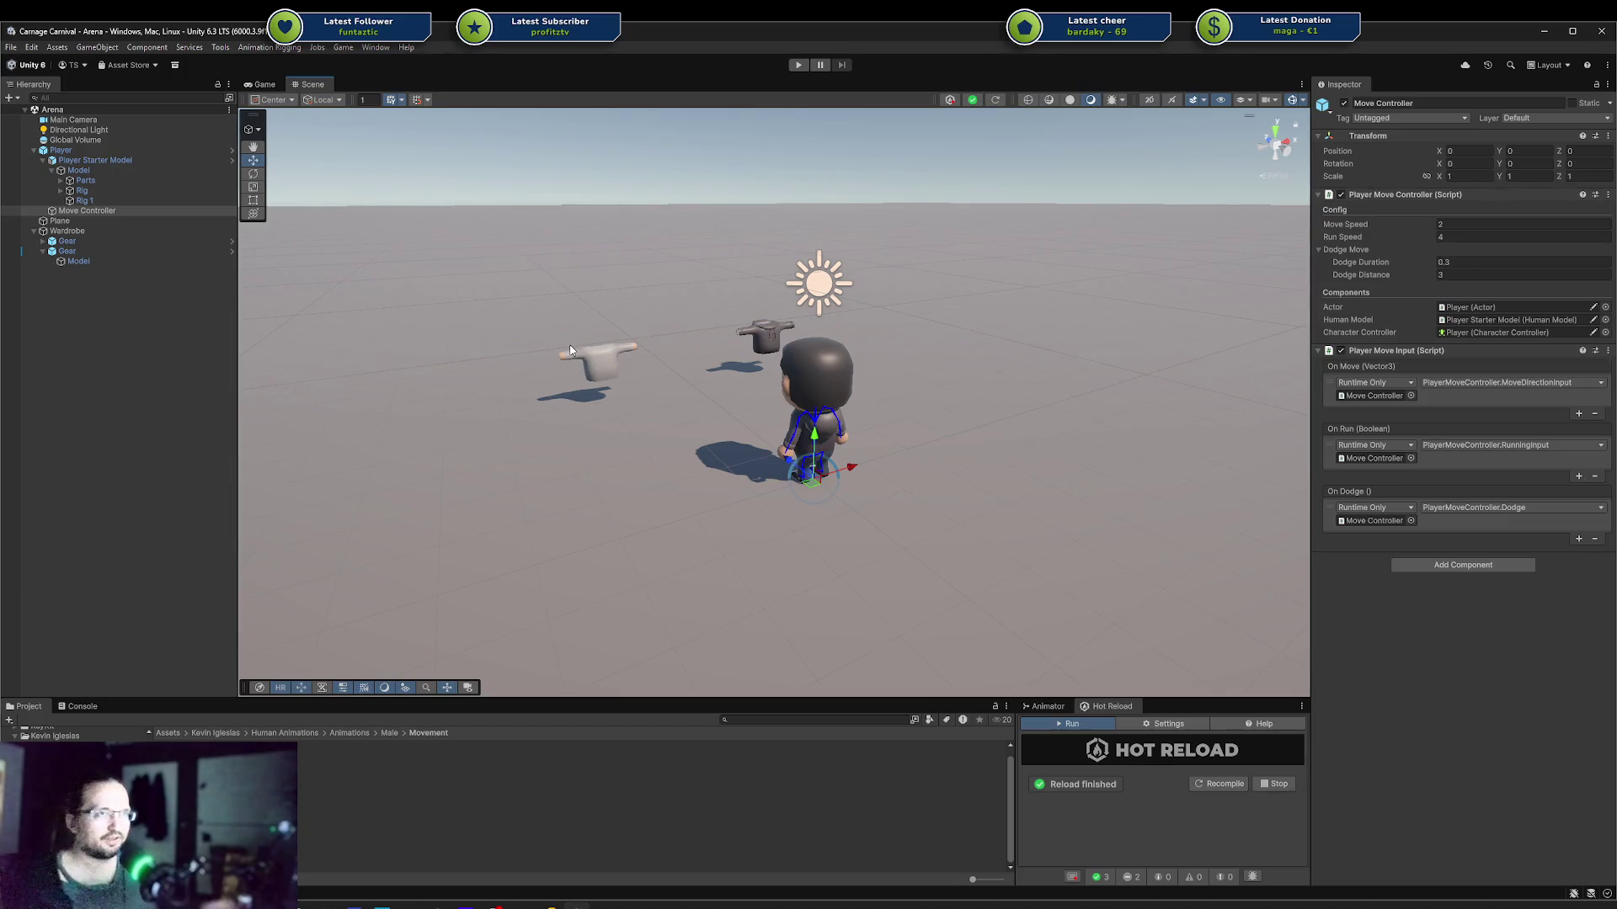
click(553, 903)
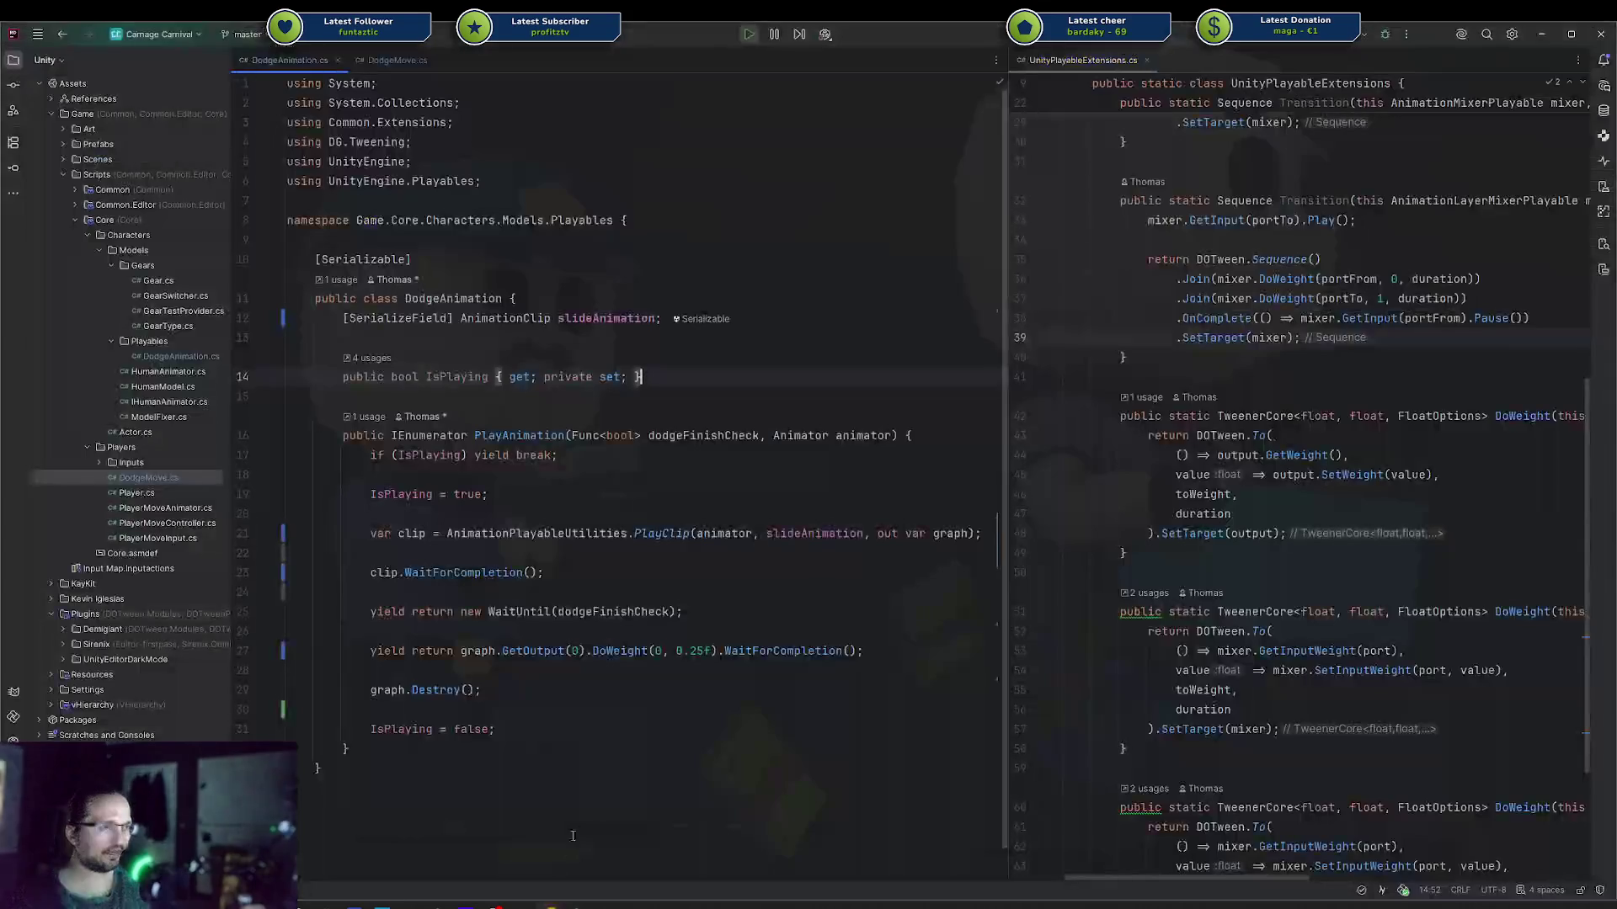
Step: Show the Commit window with the four modified files, then return to Unity and orbit the player
key(ctrl+k)
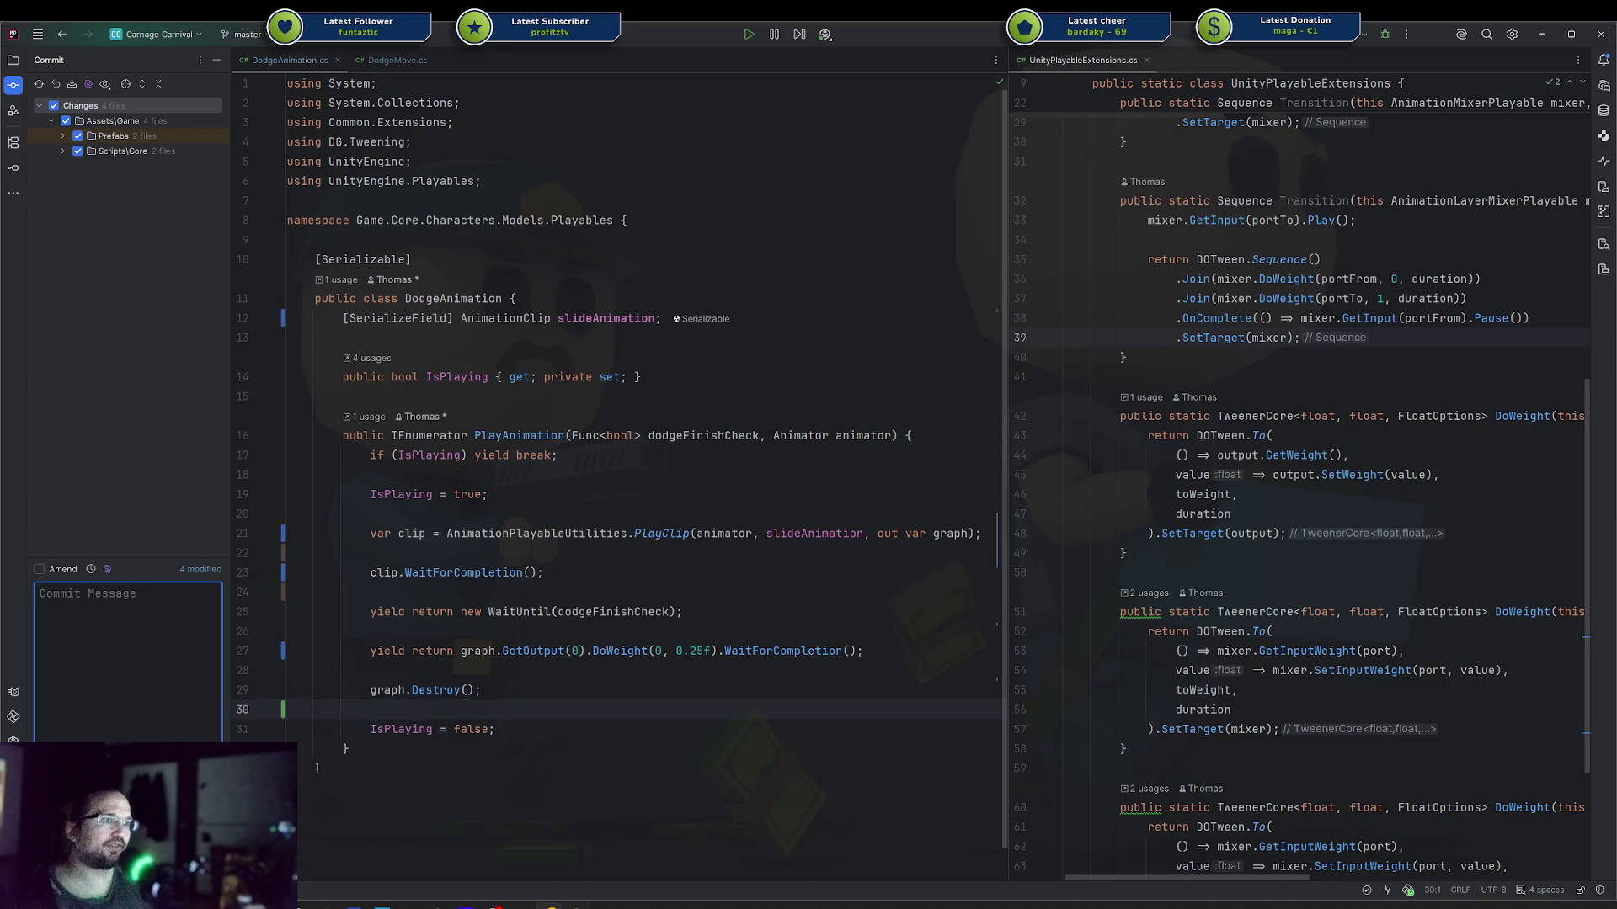
key(alt+Tab)
mouse_move(1044, 421)
mouse_down()
mouse_move(1011, 417)
mouse_move(1084, 411)
mouse_move(738, 481)
mouse_up()
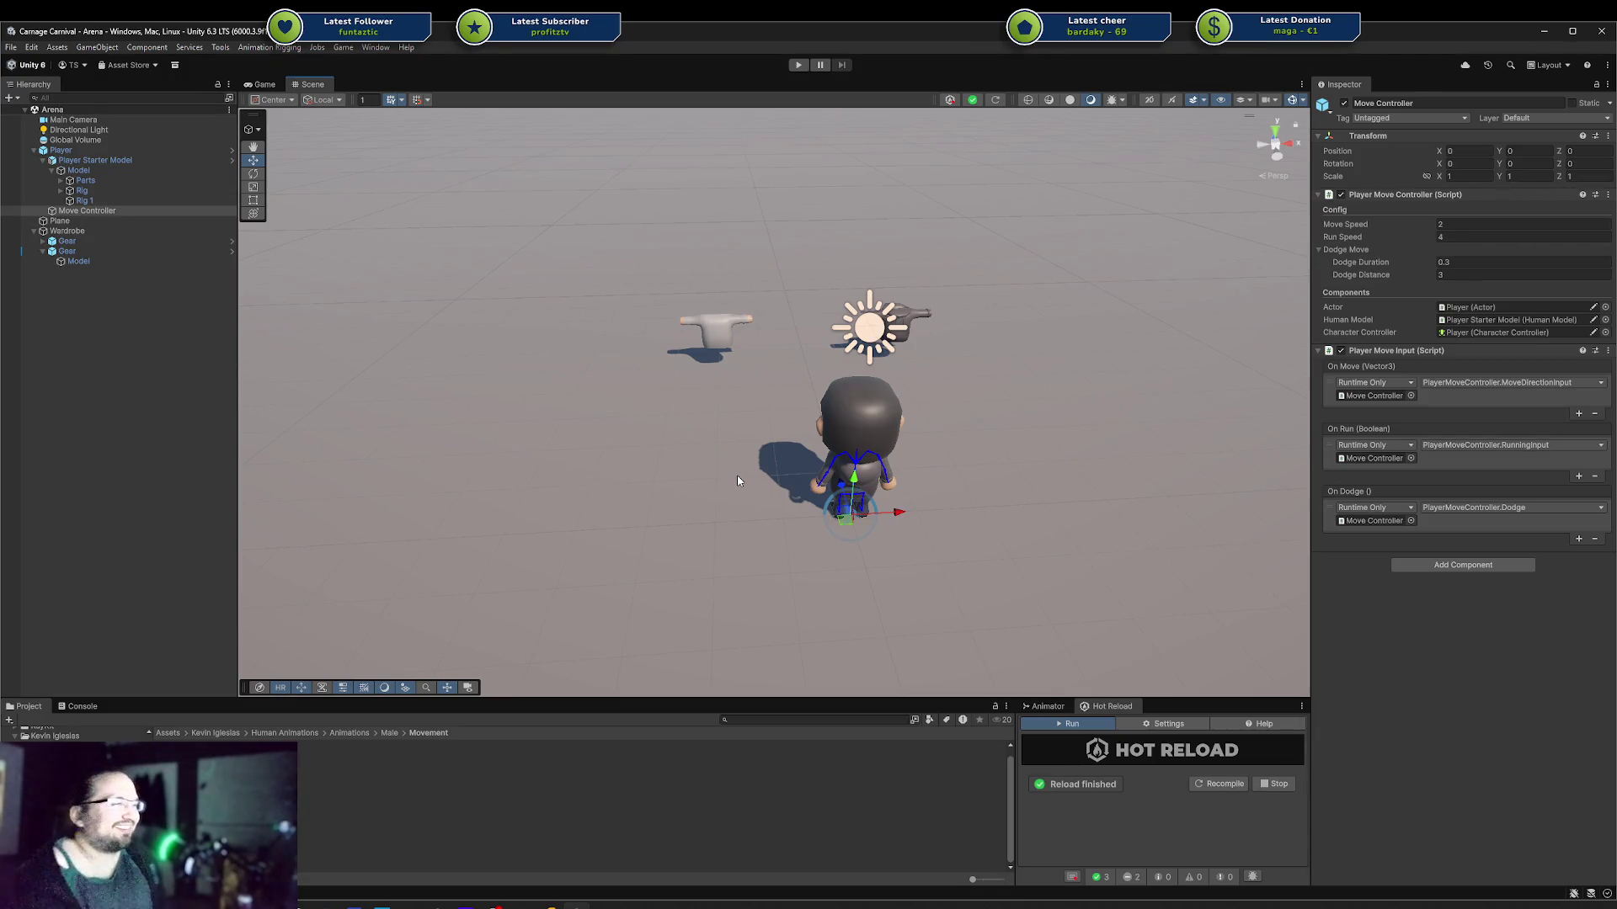
mouse_move(738, 480)
mouse_down()
mouse_move(1049, 376)
mouse_move(891, 384)
mouse_move(815, 350)
mouse_move(870, 368)
mouse_up()
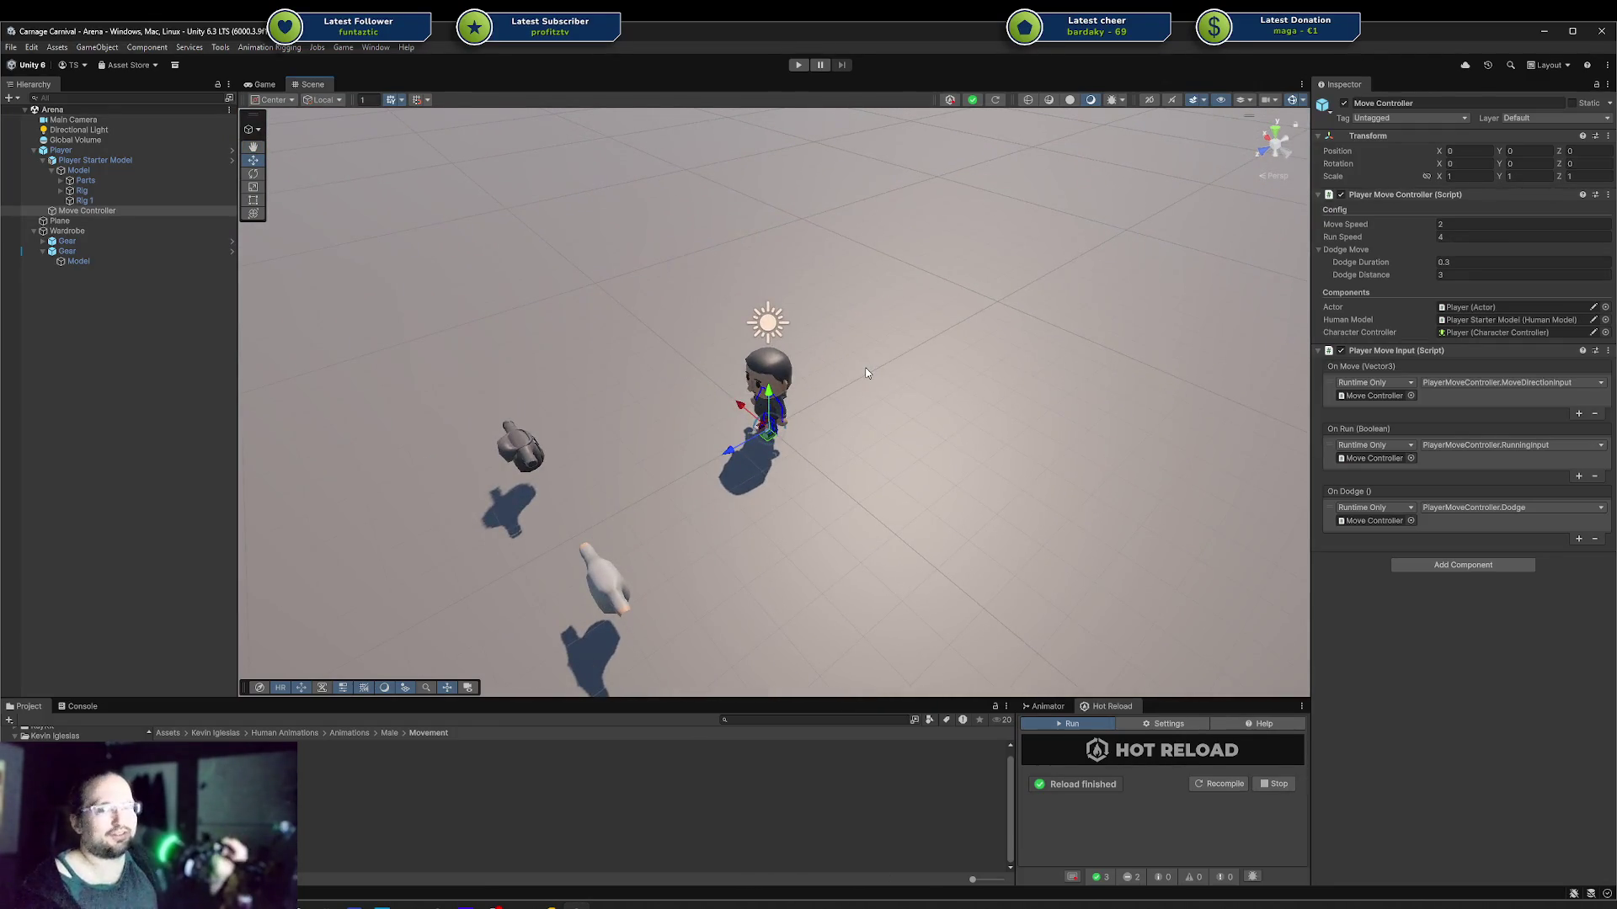
mouse_move(866, 373)
mouse_down()
mouse_move(854, 381)
mouse_move(842, 352)
mouse_move(986, 322)
mouse_move(926, 354)
mouse_move(740, 360)
mouse_move(820, 452)
mouse_move(786, 404)
mouse_move(611, 500)
mouse_move(745, 420)
mouse_up()
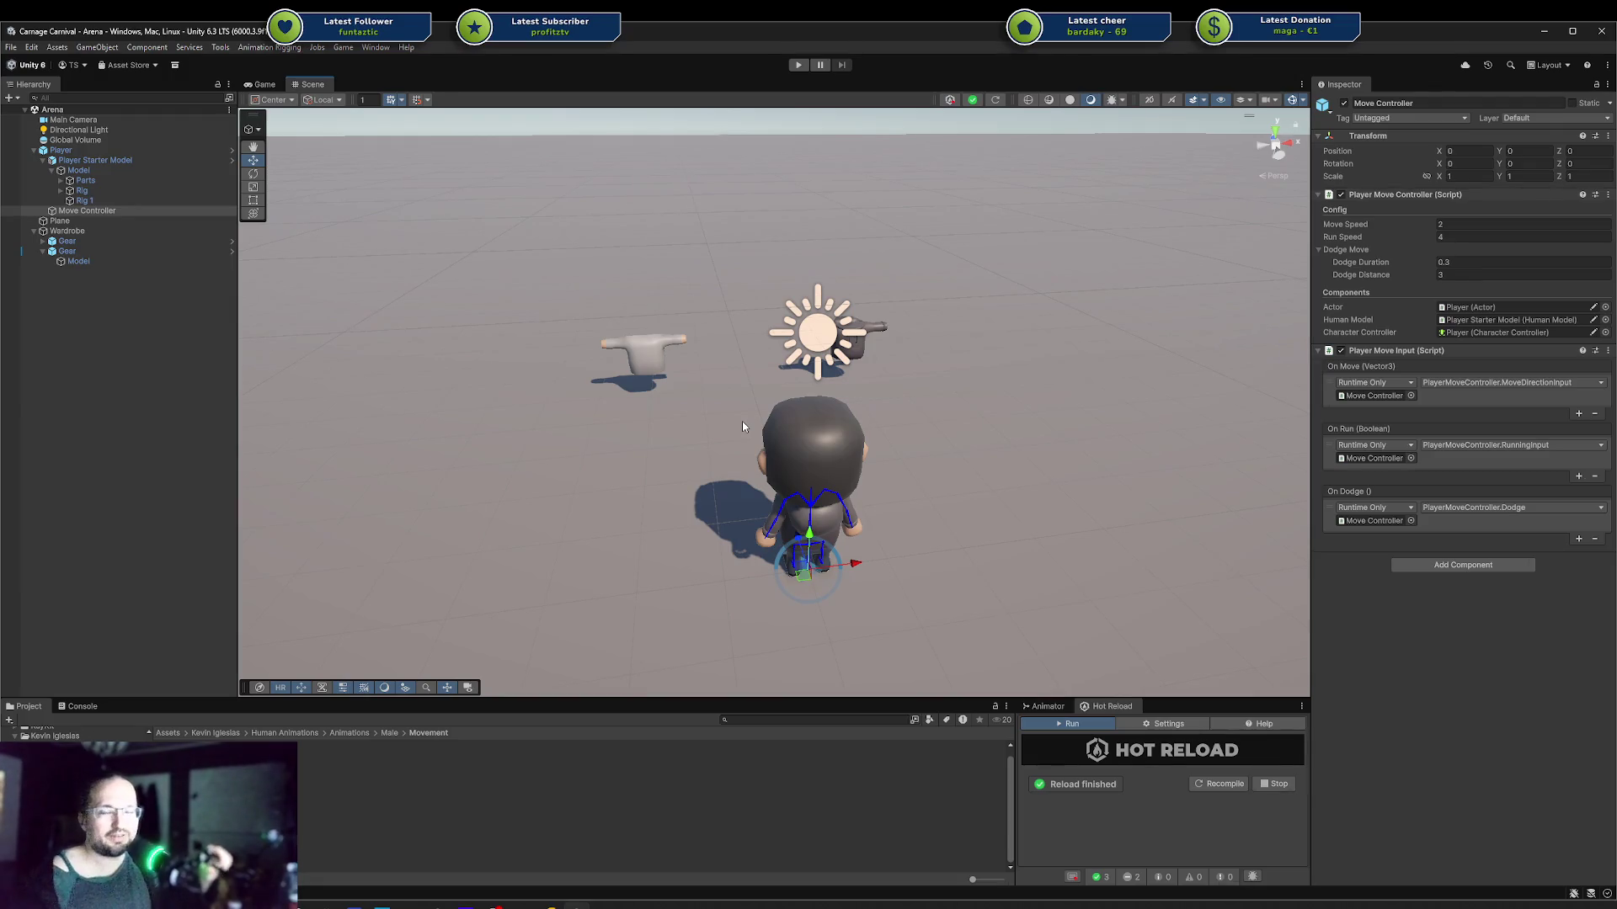
mouse_move(754, 401)
mouse_down()
mouse_move(785, 335)
mouse_move(1007, 353)
mouse_move(1173, 452)
mouse_move(1147, 409)
mouse_move(991, 444)
mouse_up()
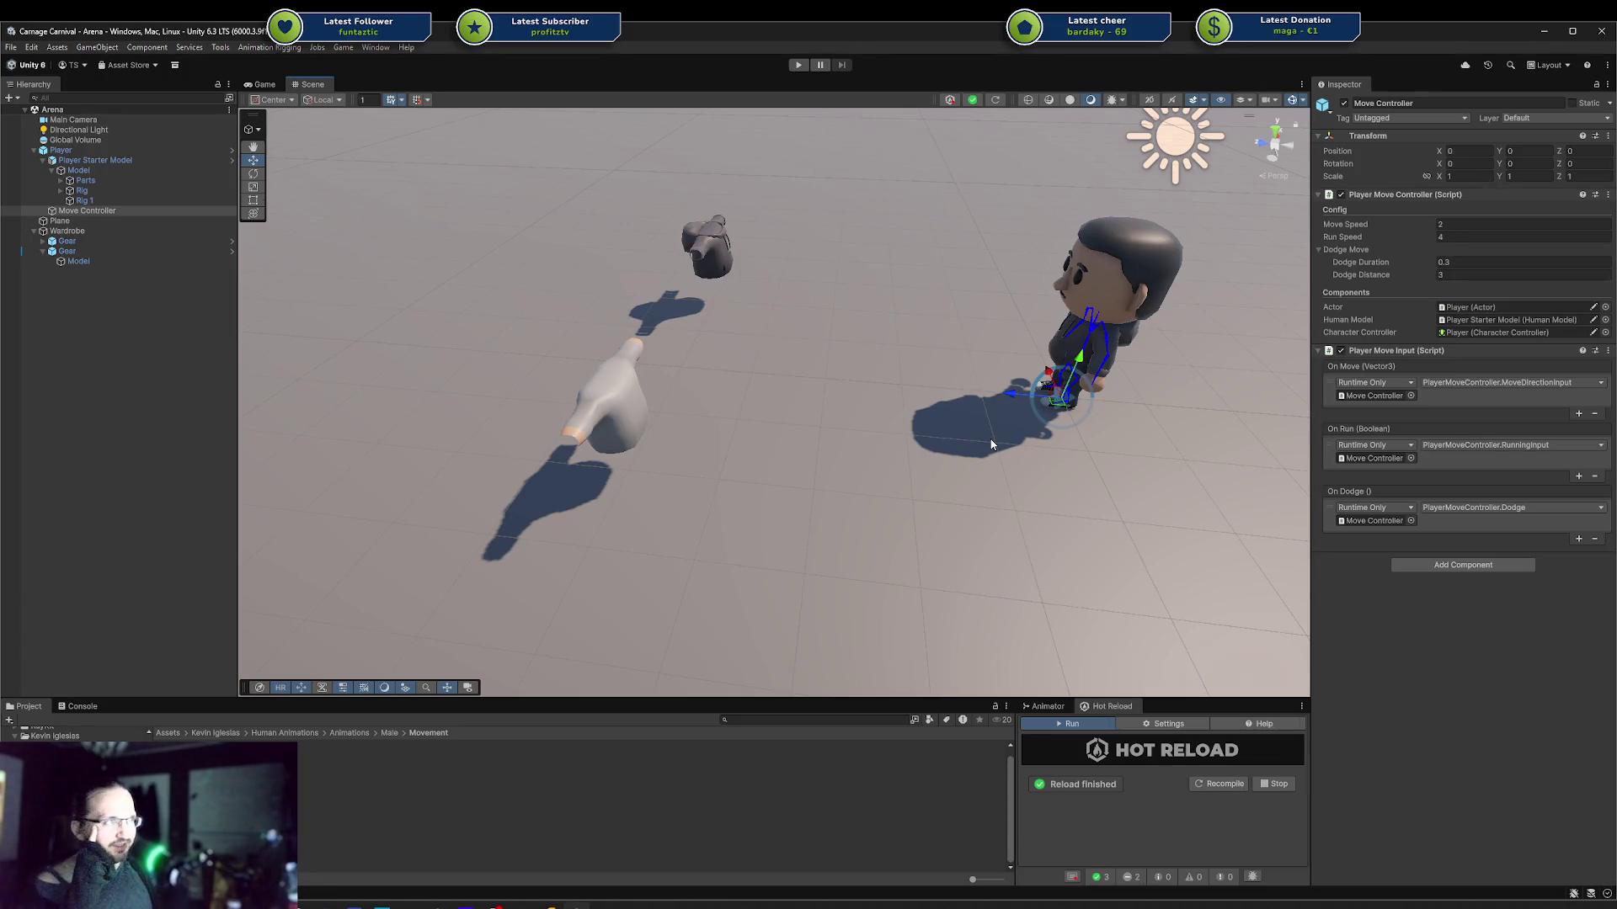
mouse_move(1021, 397)
mouse_down()
mouse_move(896, 433)
mouse_move(837, 356)
mouse_up()
mouse_move(932, 315)
mouse_down()
mouse_move(892, 354)
mouse_move(768, 350)
mouse_move(722, 432)
mouse_move(761, 416)
mouse_move(898, 472)
mouse_move(768, 406)
mouse_move(755, 376)
mouse_move(822, 352)
mouse_move(931, 386)
mouse_move(1056, 395)
mouse_move(1052, 414)
mouse_move(994, 421)
mouse_move(973, 401)
mouse_move(1011, 383)
mouse_move(996, 354)
mouse_move(912, 384)
mouse_move(523, 361)
mouse_move(505, 407)
mouse_move(599, 487)
mouse_up()
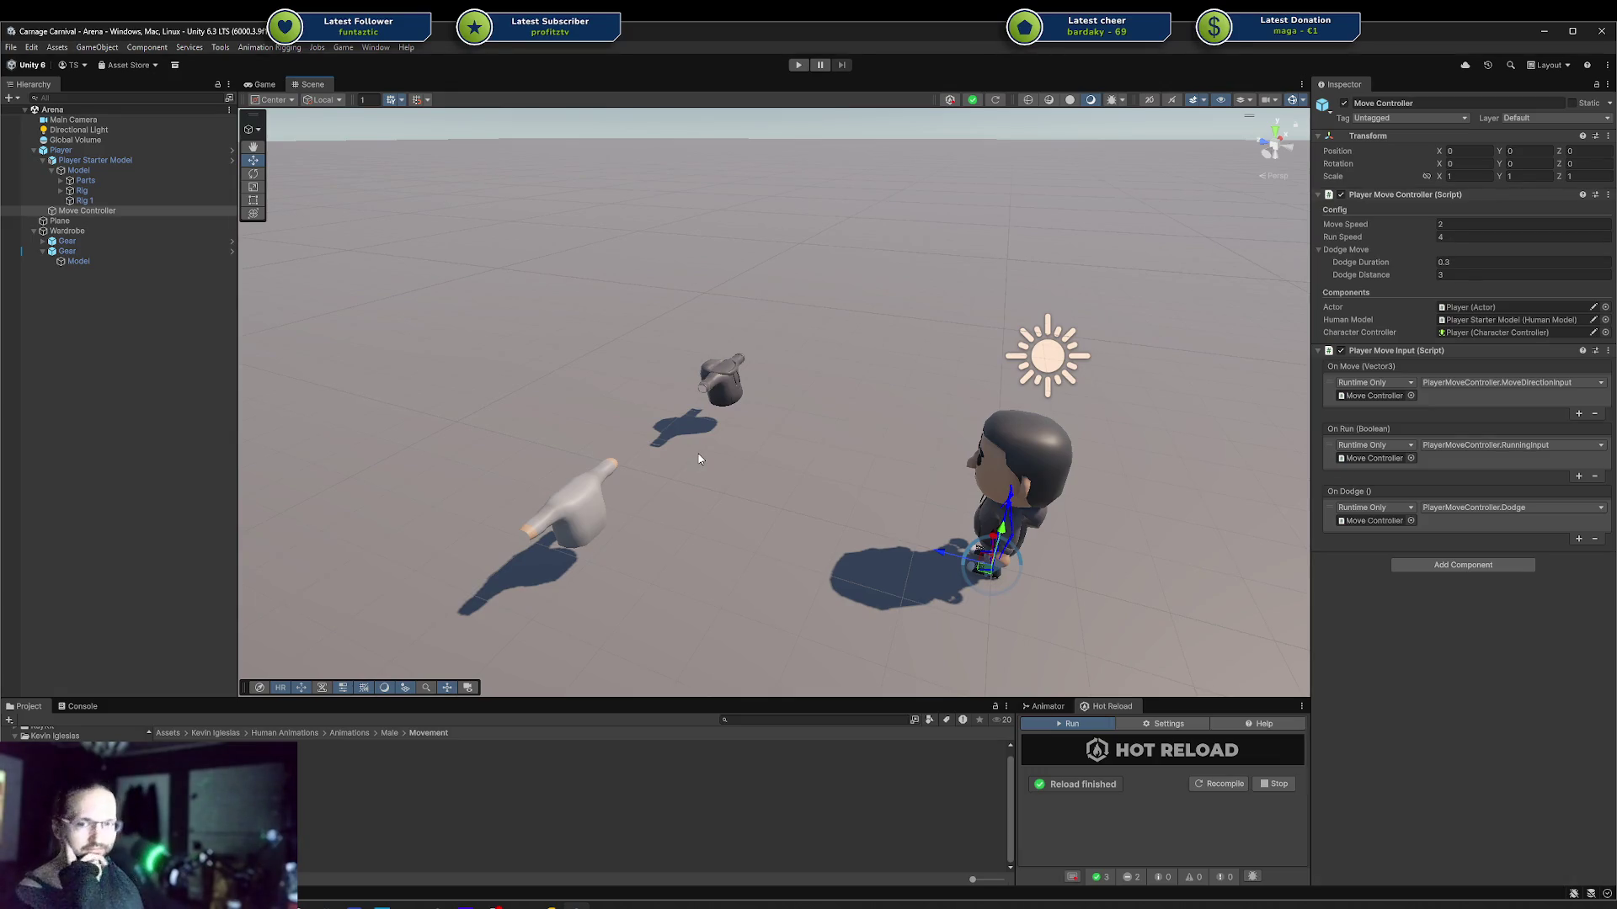
mouse_move(842, 434)
mouse_down()
mouse_move(899, 427)
mouse_move(860, 369)
mouse_move(942, 325)
mouse_move(830, 390)
mouse_move(907, 352)
mouse_up()
scroll(899, 427, up, 3)
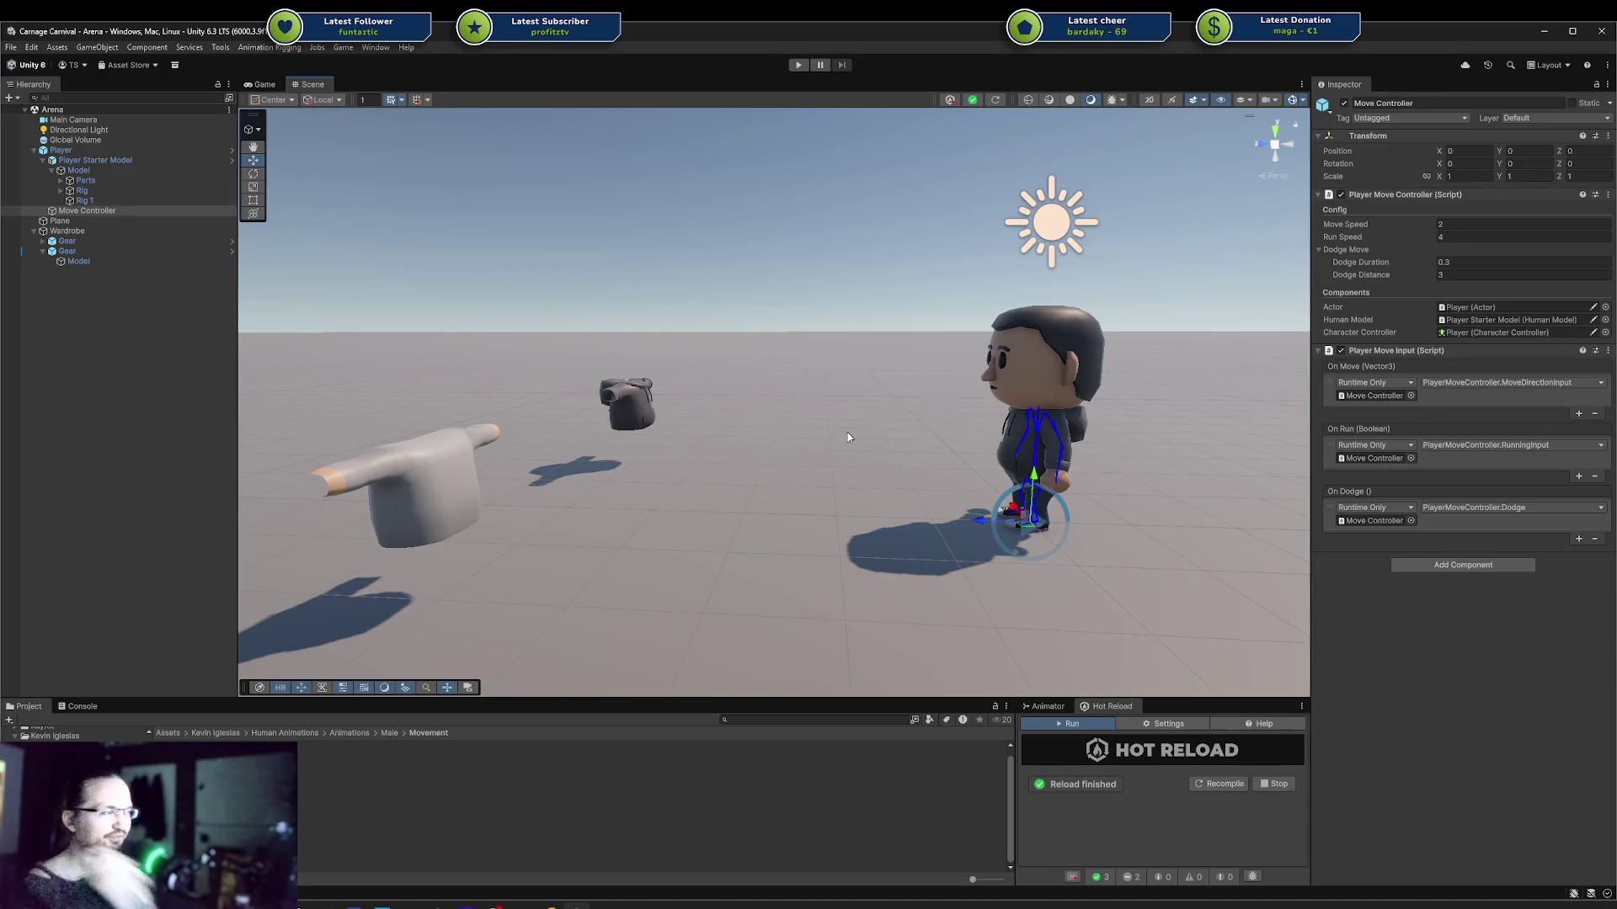
drag(905, 436, 1092, 402)
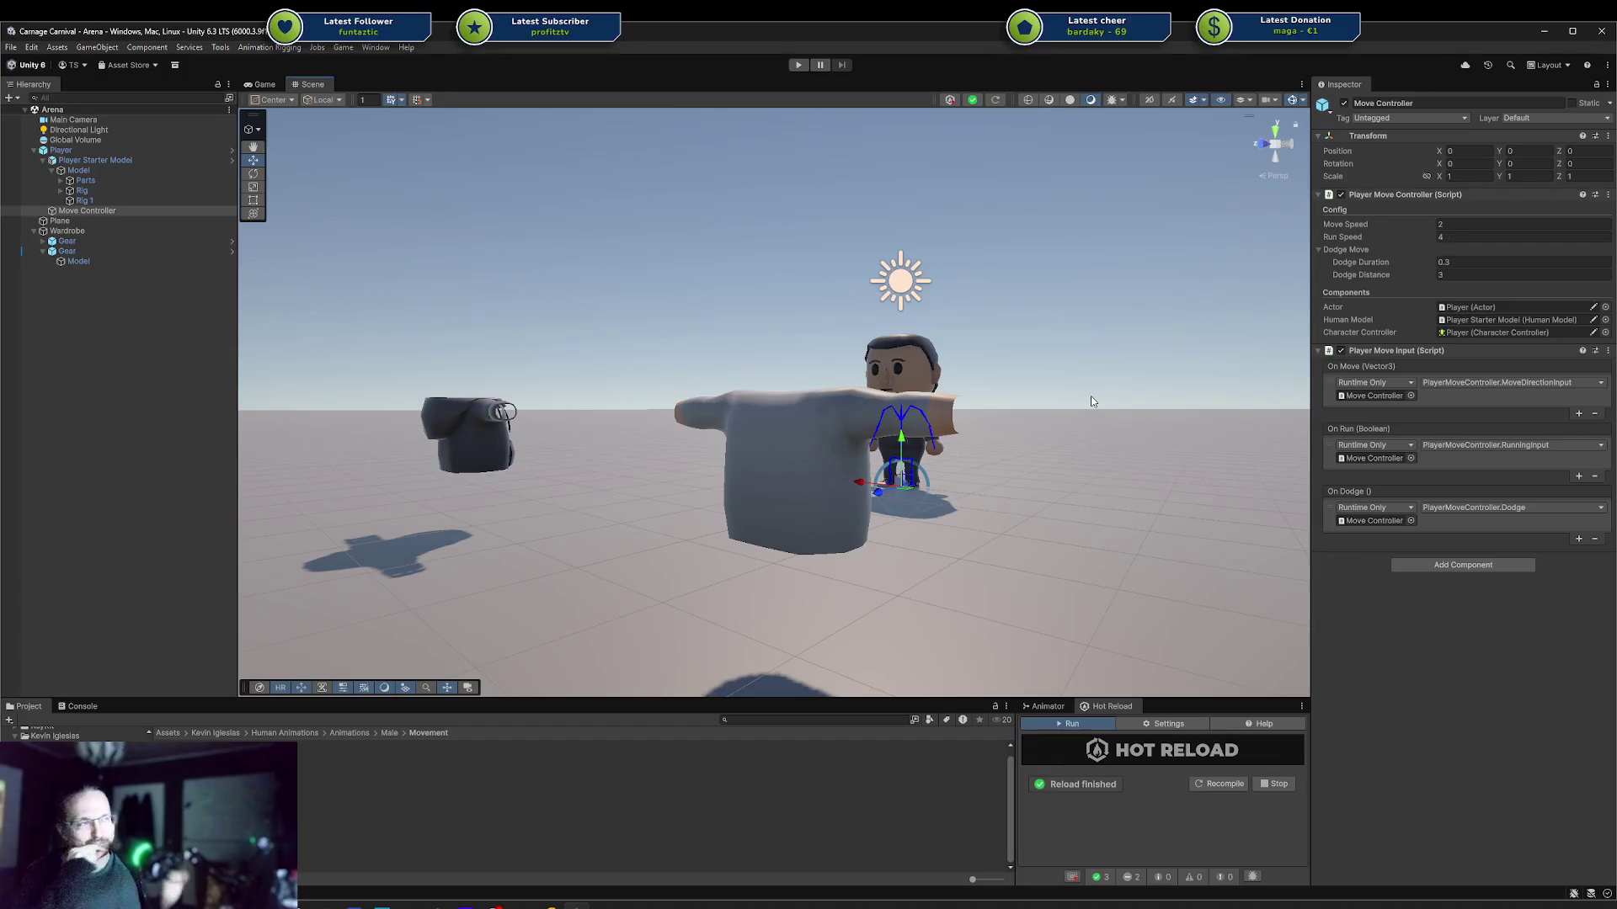
mouse_move(1102, 320)
mouse_down()
mouse_move(661, 368)
mouse_move(613, 432)
mouse_move(832, 409)
mouse_move(1124, 460)
mouse_move(745, 459)
mouse_move(892, 403)
mouse_move(949, 356)
mouse_up()
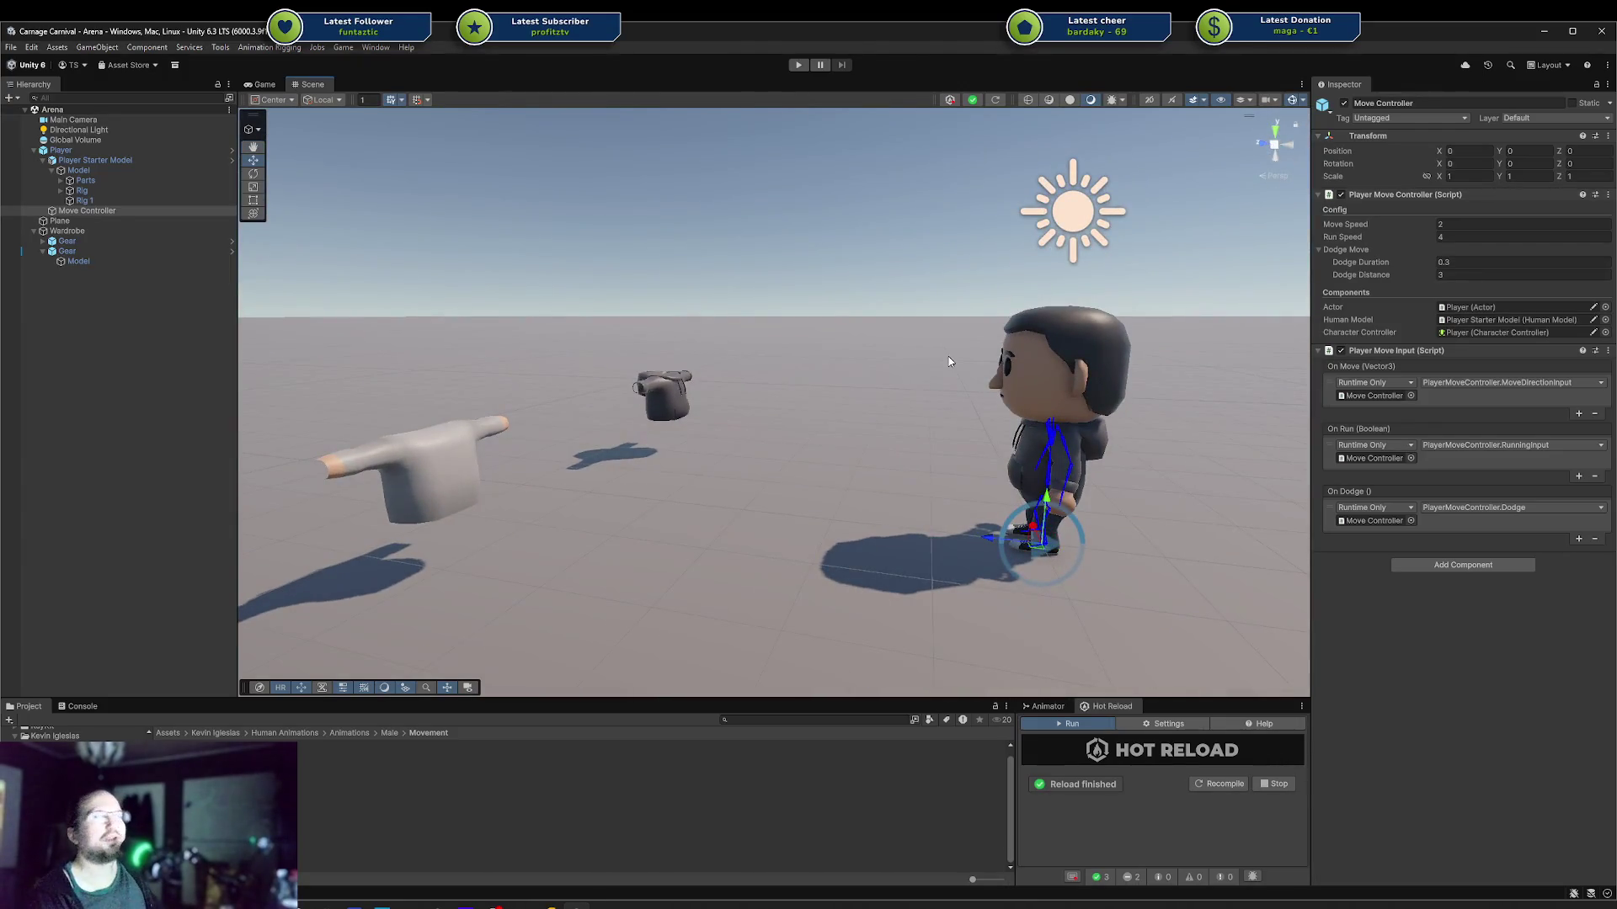